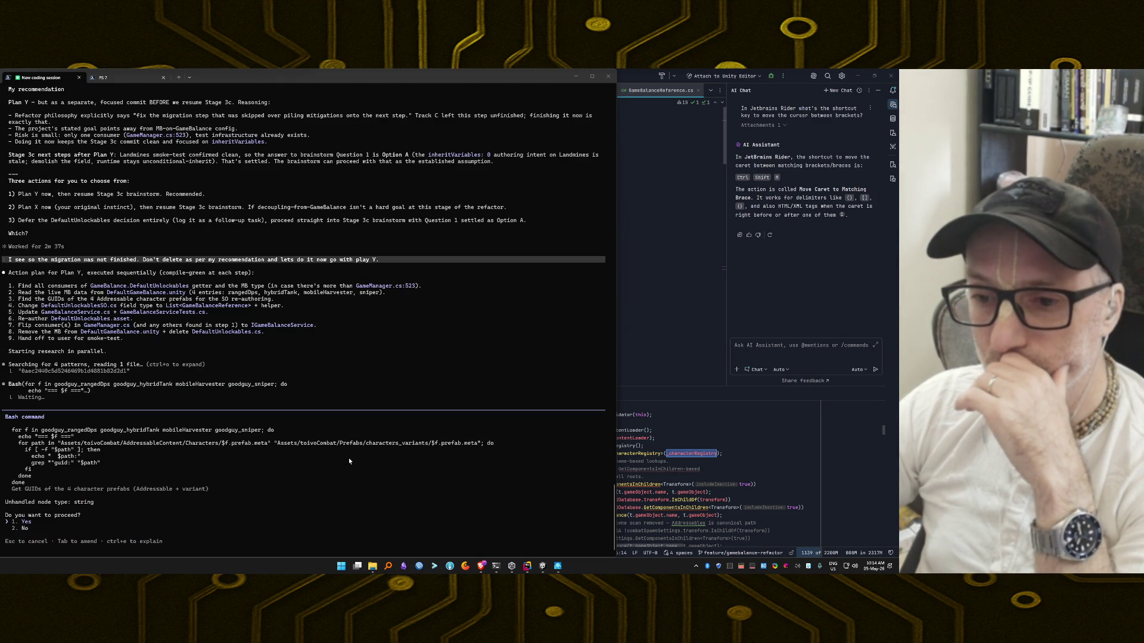
Step: Approve the Bash command that greps the character prefab .meta files for their GUIDs
left_click(328, 473)
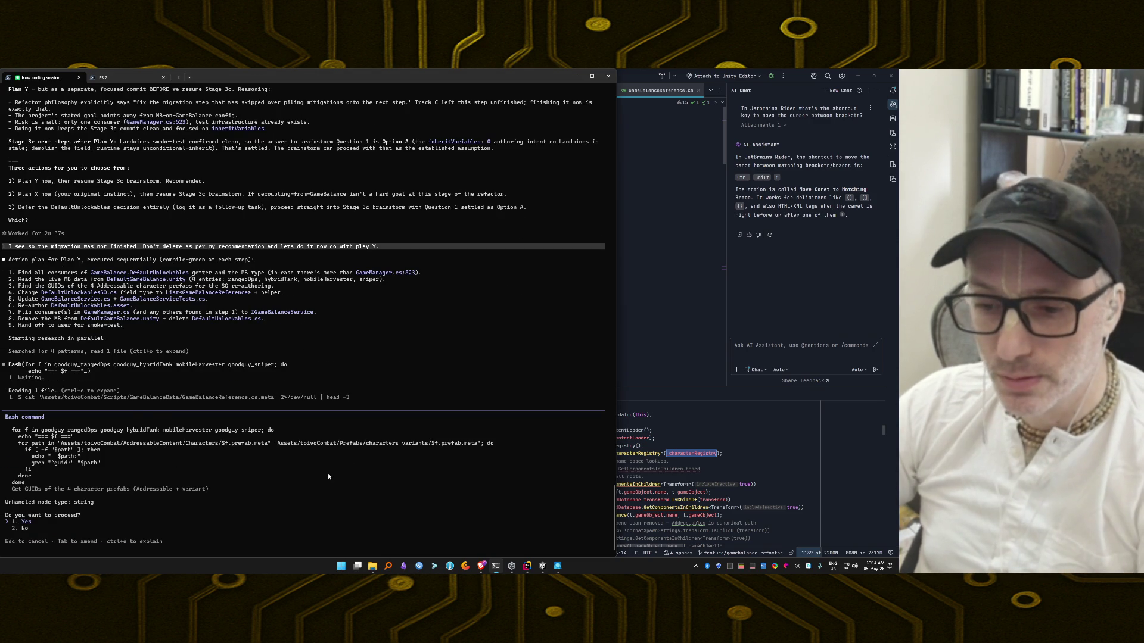
key("Return")
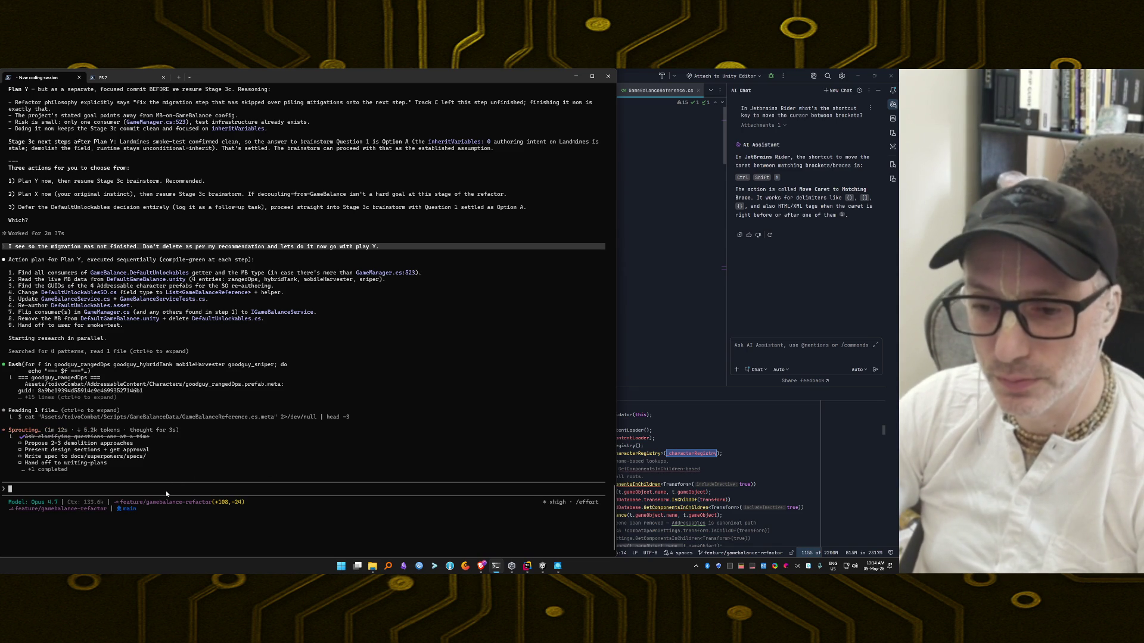
Step: Queue a request for a central doc on configuring default characters, as done for sniper and land-mine testing
type("We need some ")
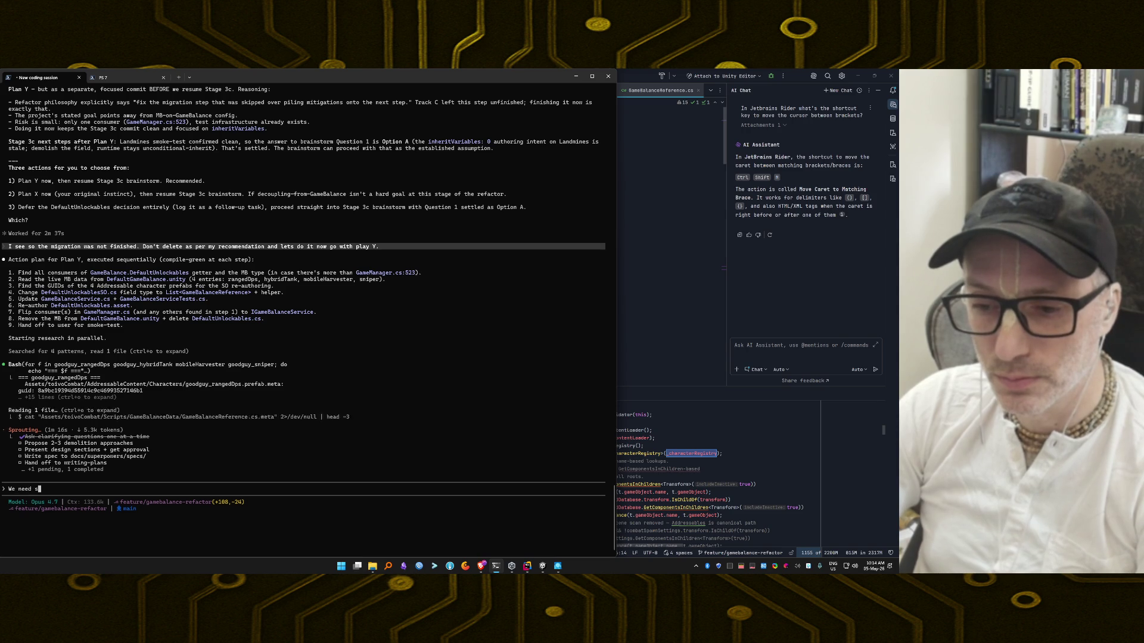
type("centr")
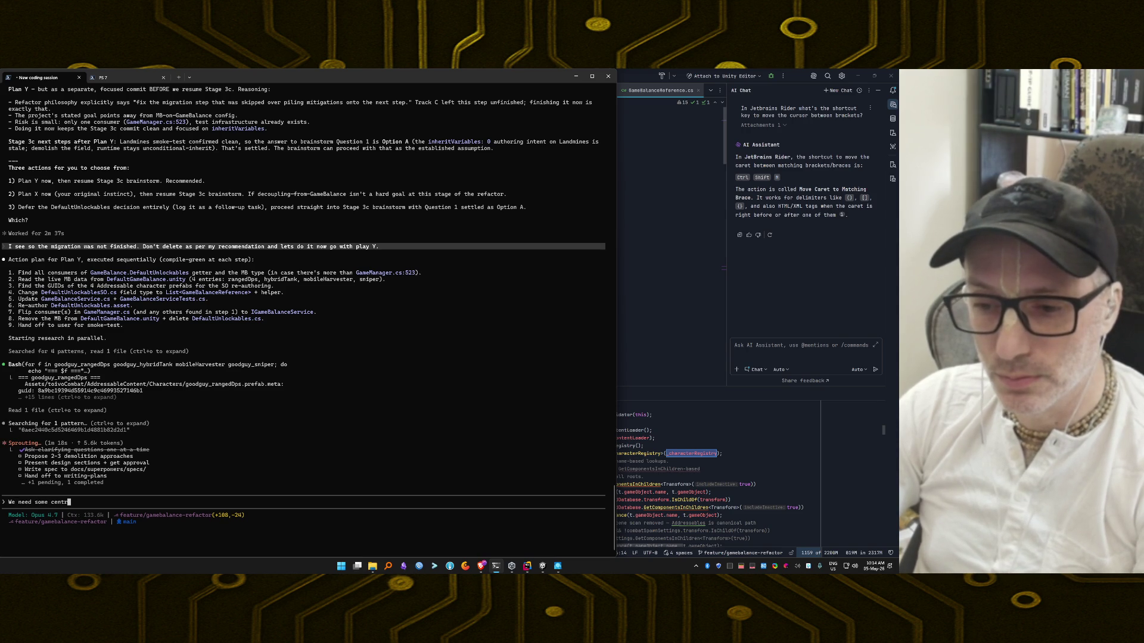
type("al doc on how to let")
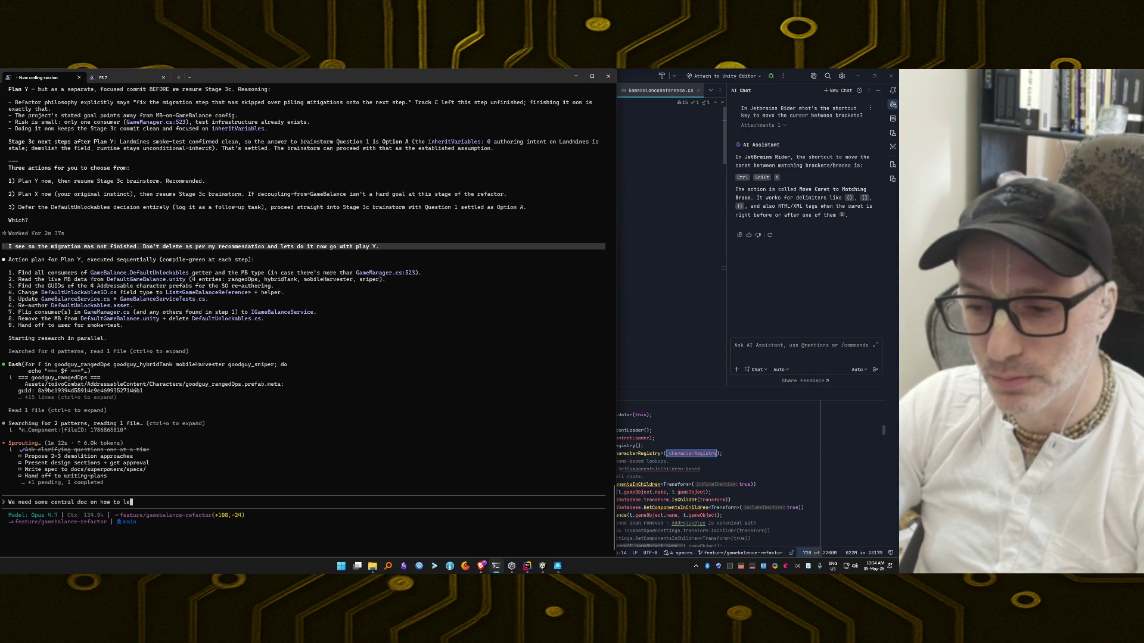
type("s say,")
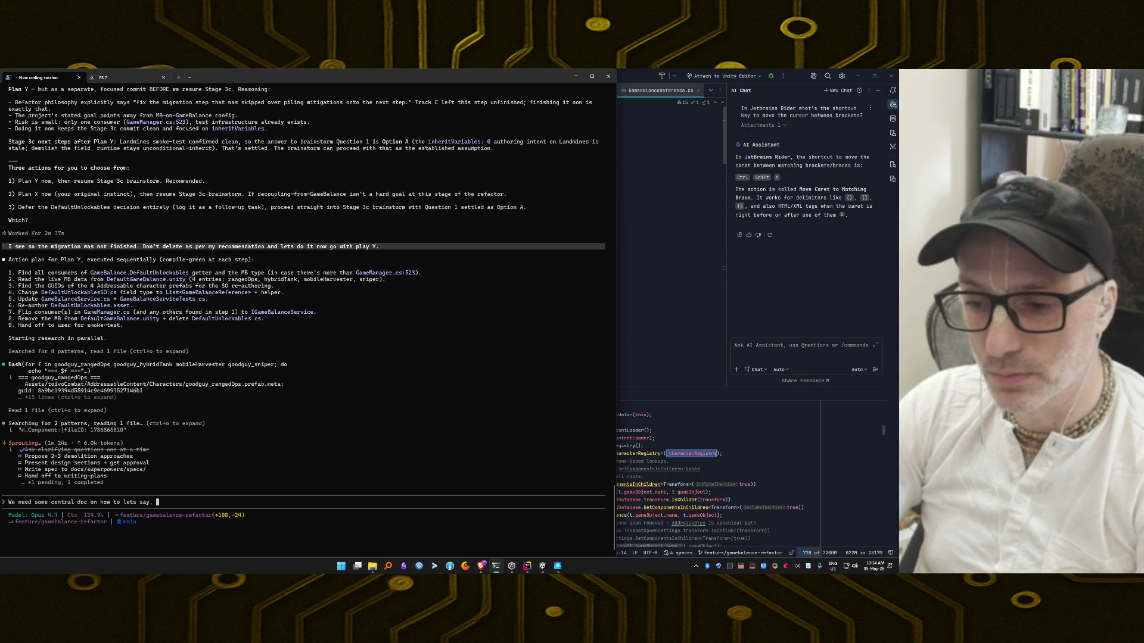
type("configu")
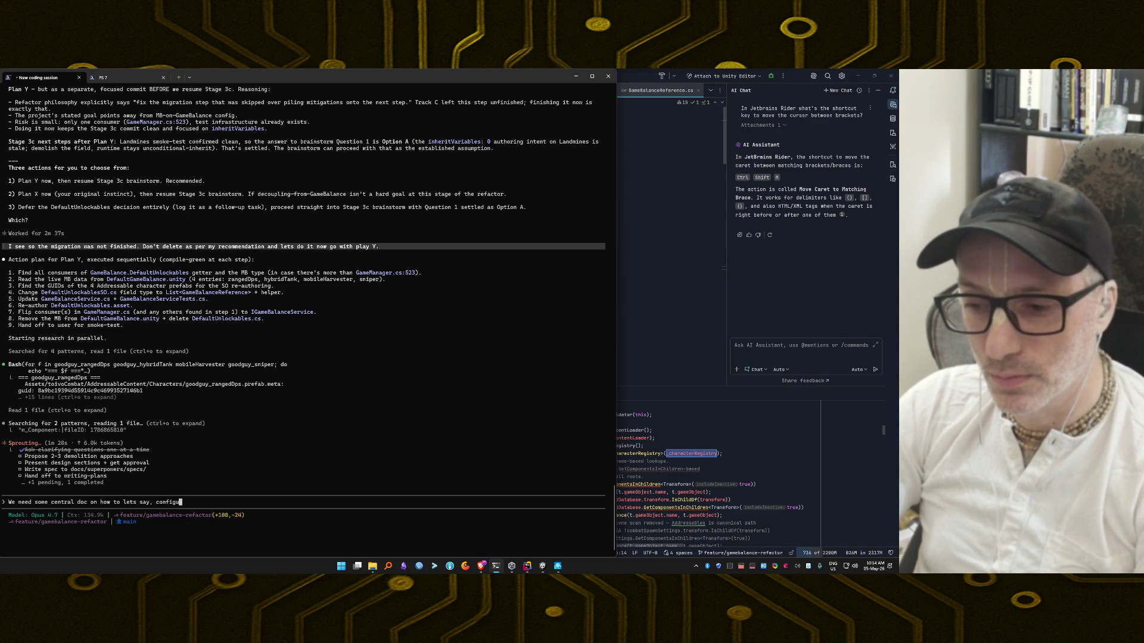
type("re the default")
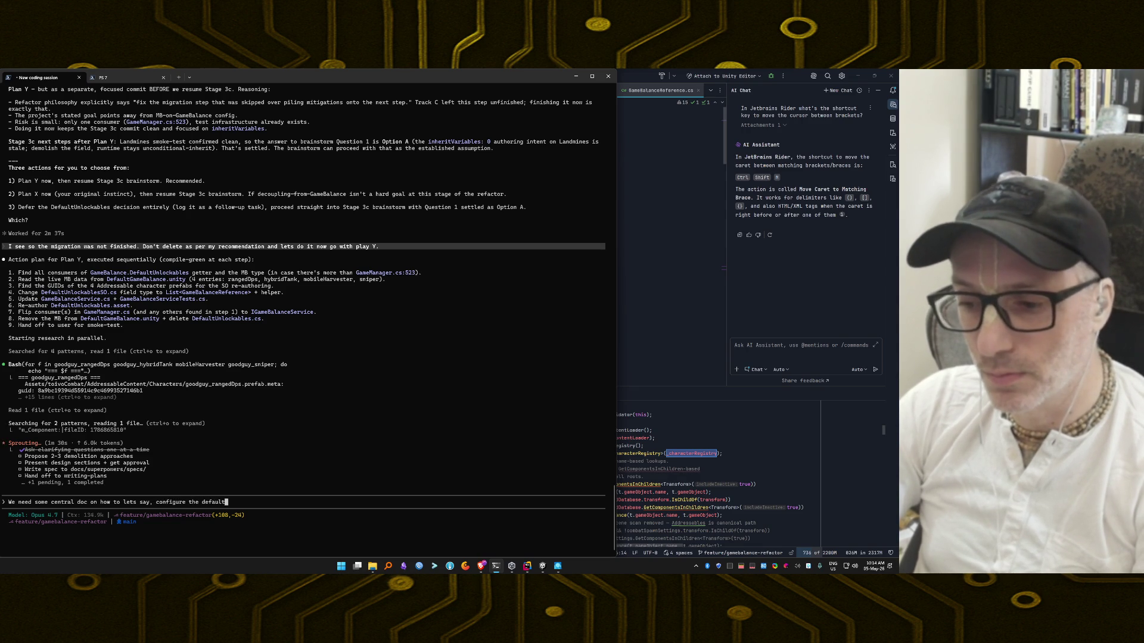
type(" character")
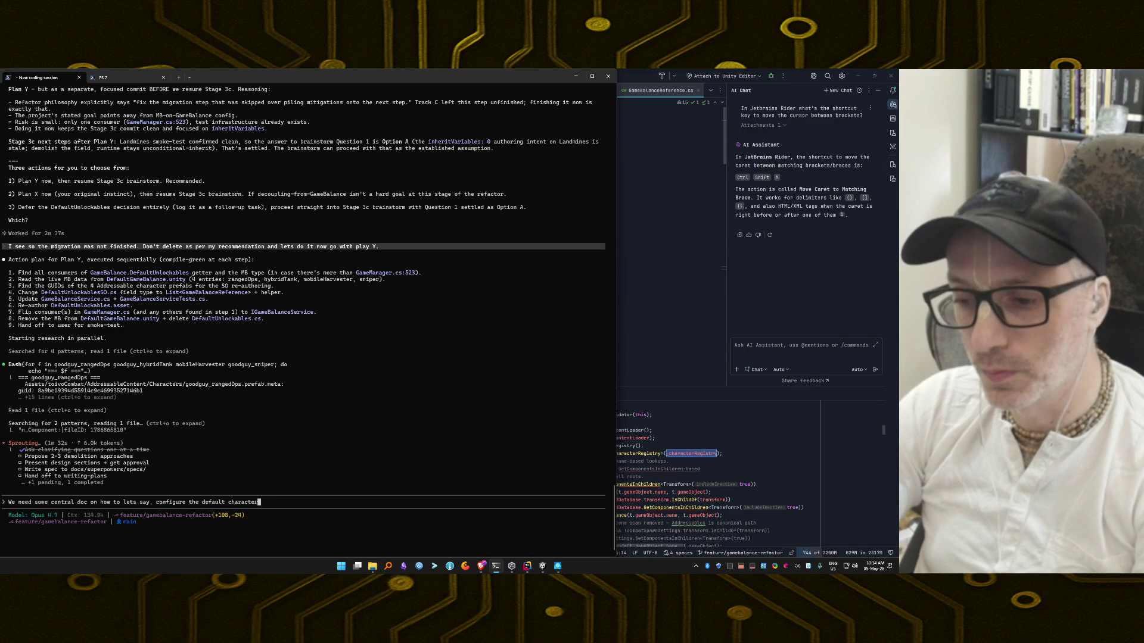
type("s as I did ")
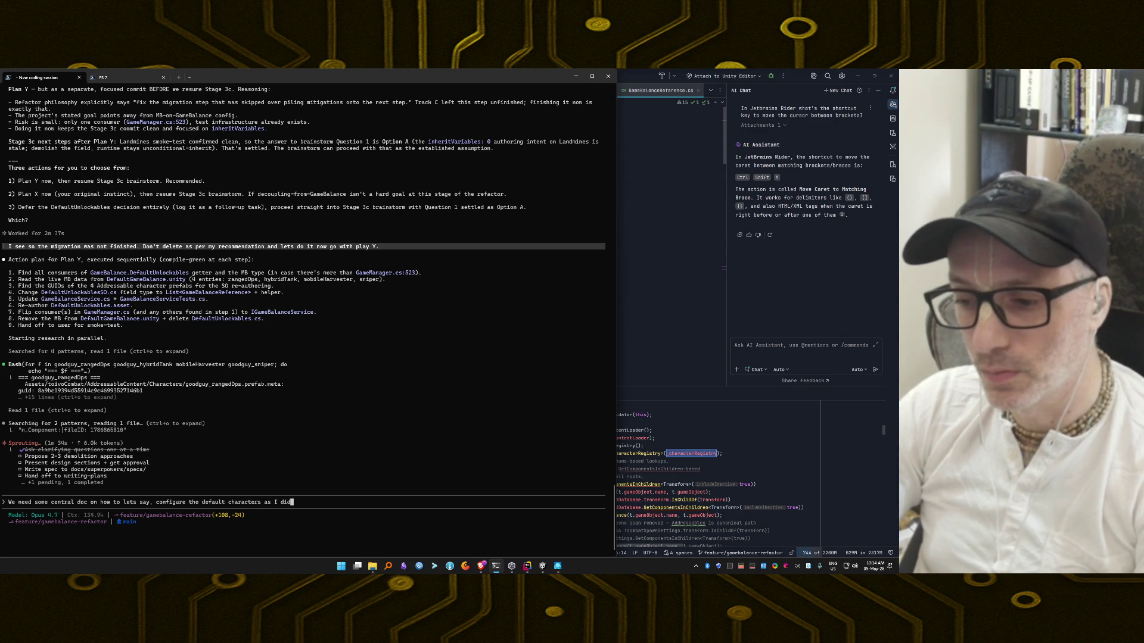
type("now to te")
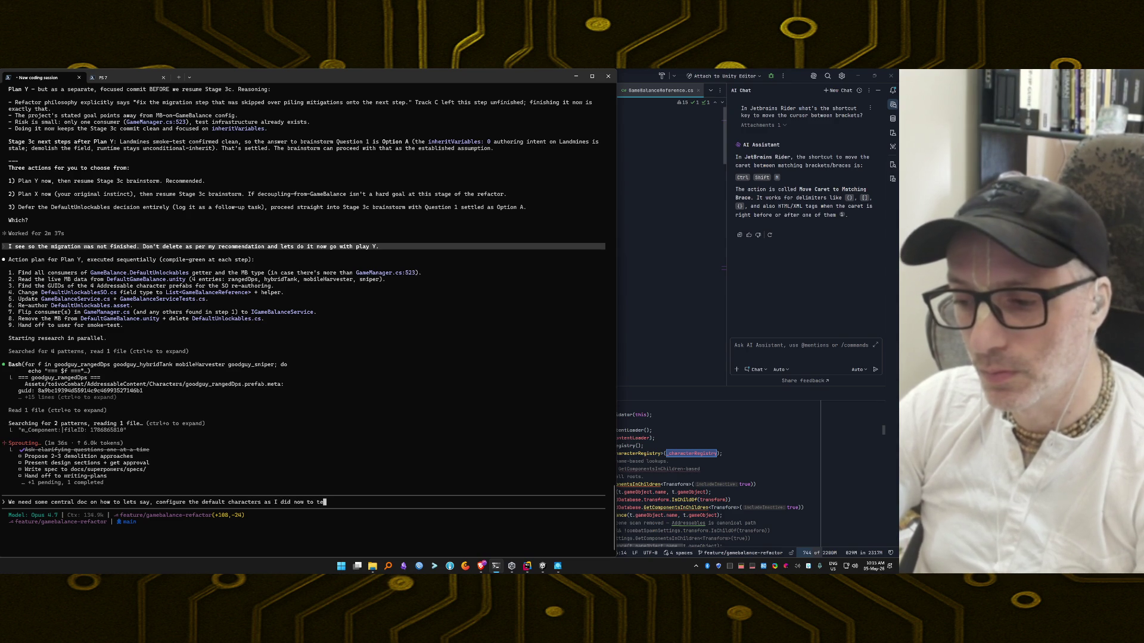
type("st the snipe")
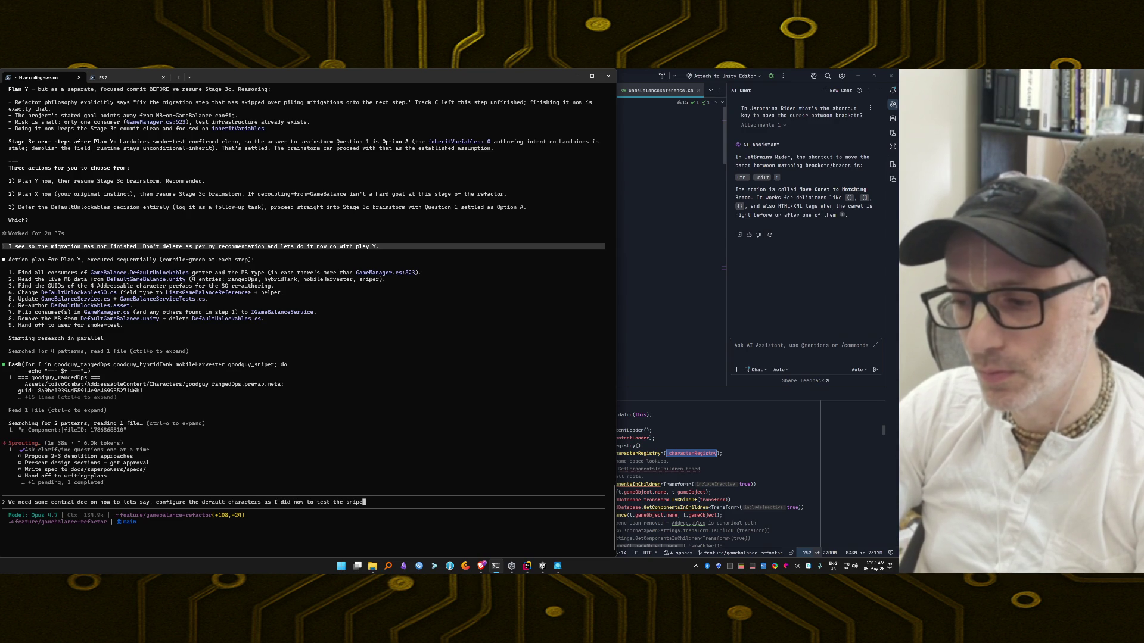
type("r and land mi")
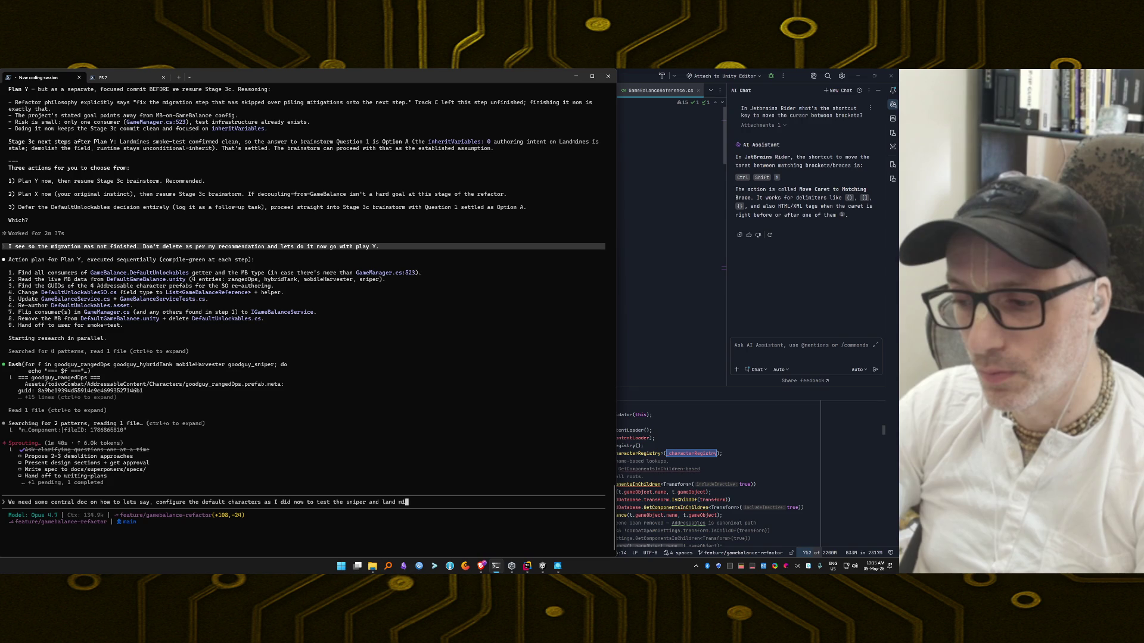
type("nes but wi")
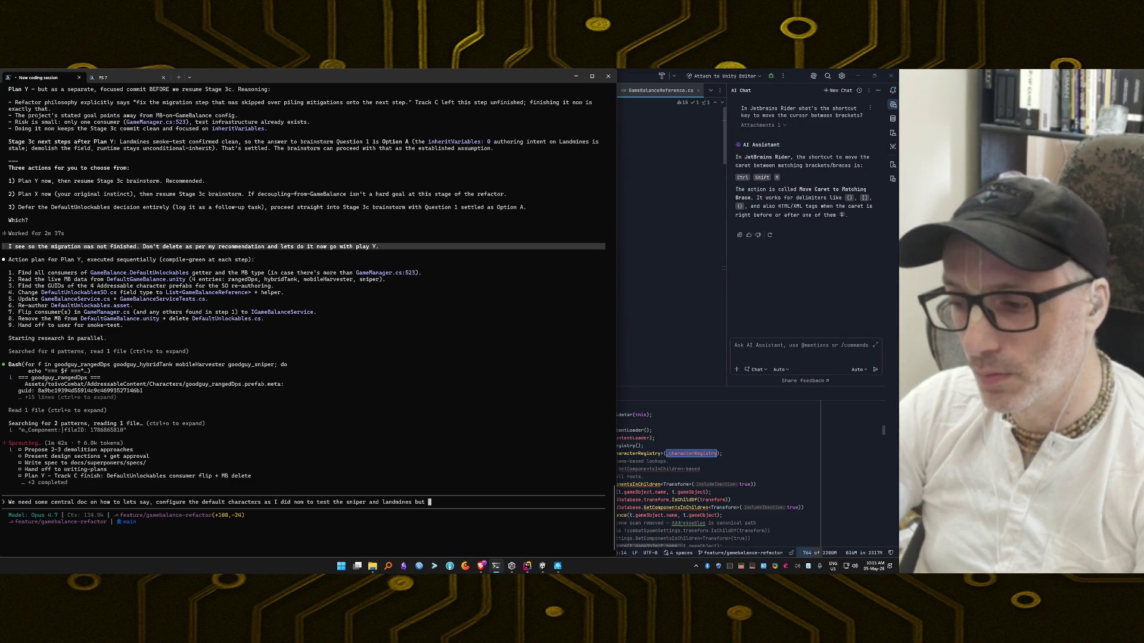
type("th th")
type("e new ")
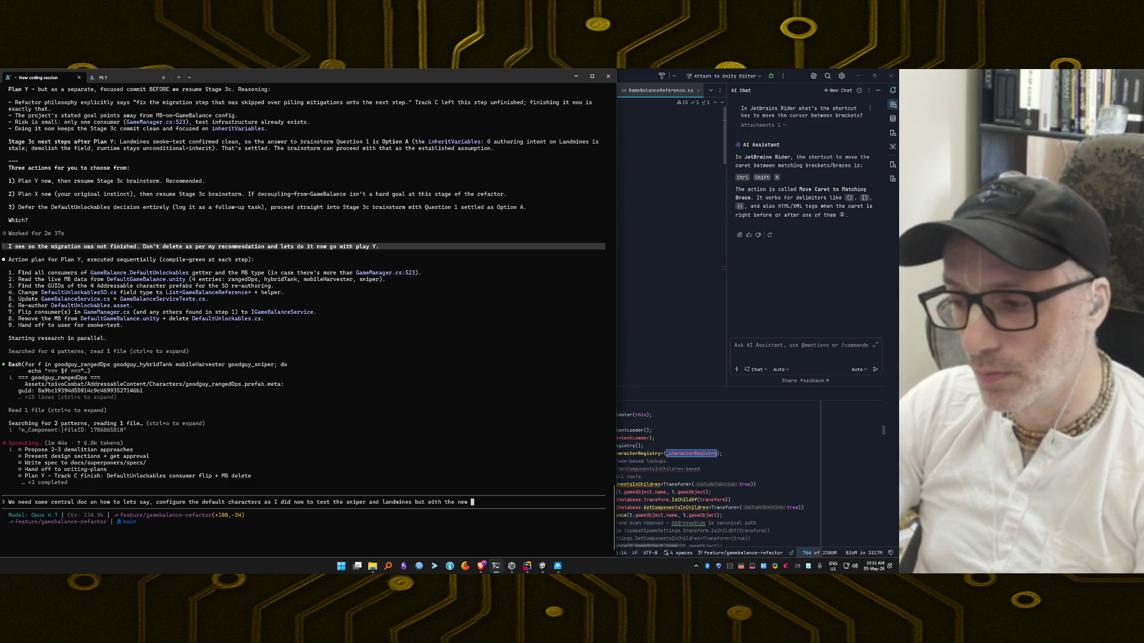
type("system step by s")
type("ted")
type(" guide somehow.")
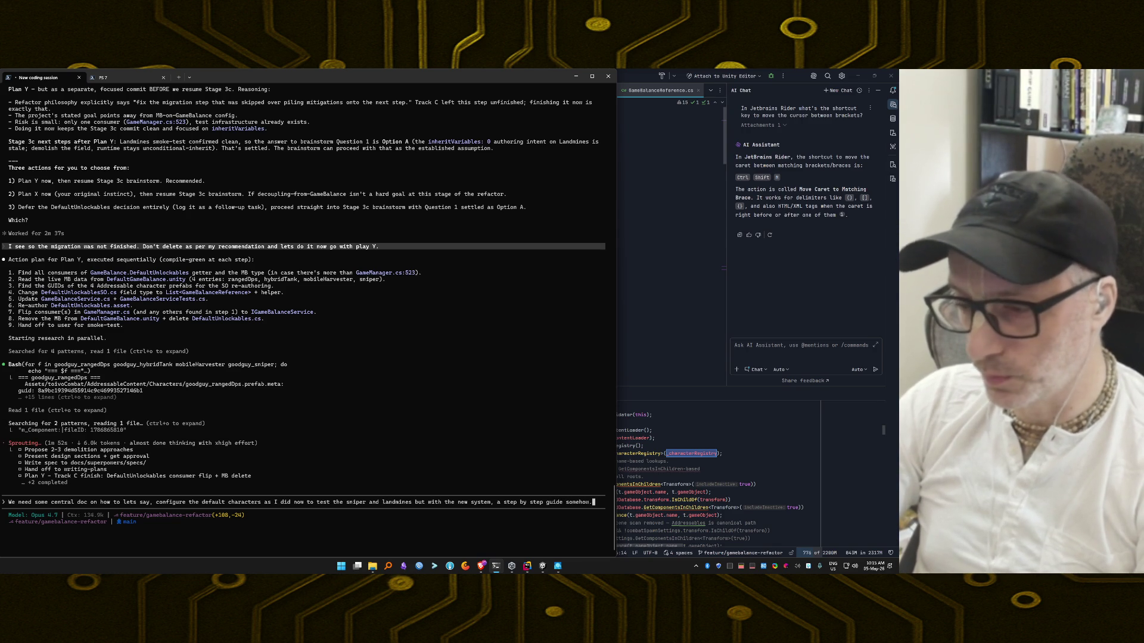
key("Return")
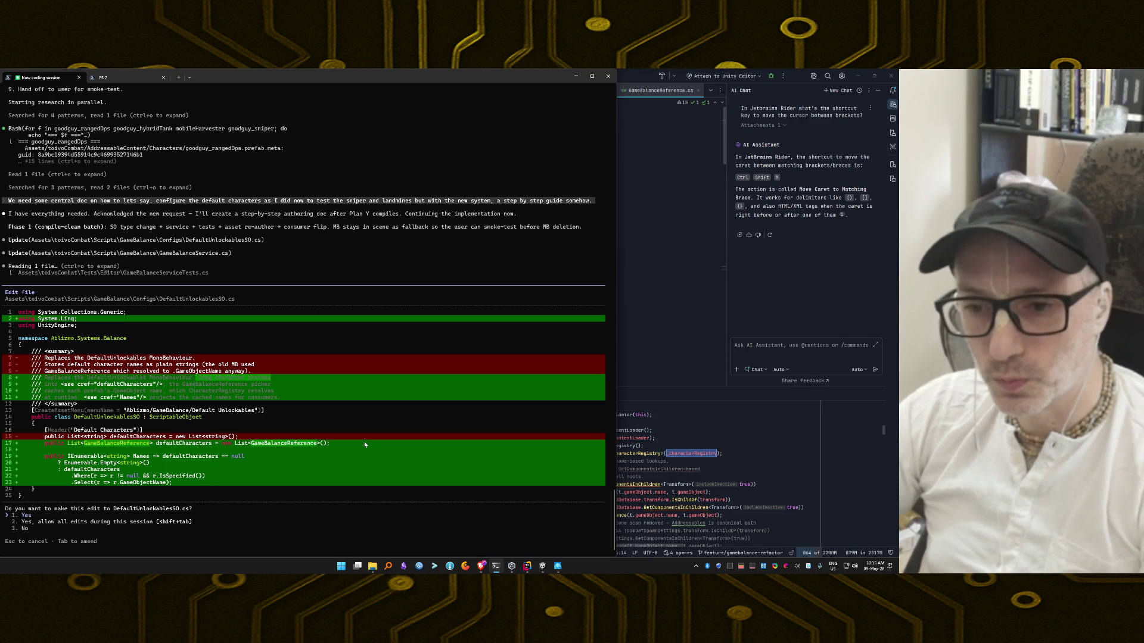
Step: Accept the DefaultUnlockablesSO.cs edit and allow all later edits automatically
key("shift+Tab")
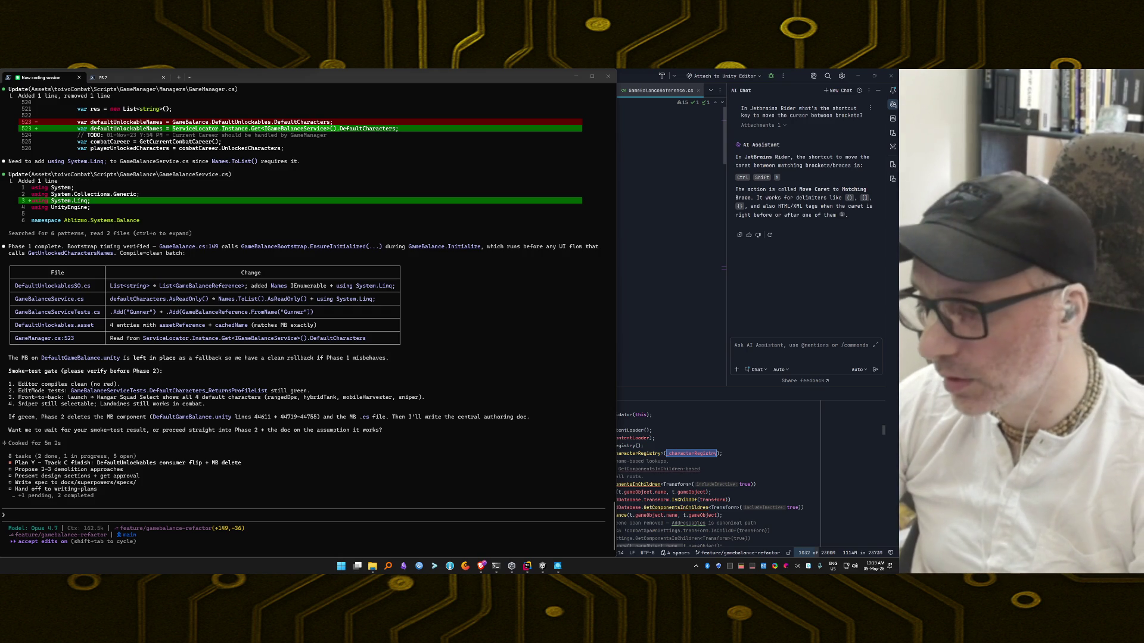
Step: Bring the Unity Editor forward, showing the DefaultUnlockables asset's four Default Characters entries
left_click(543, 566)
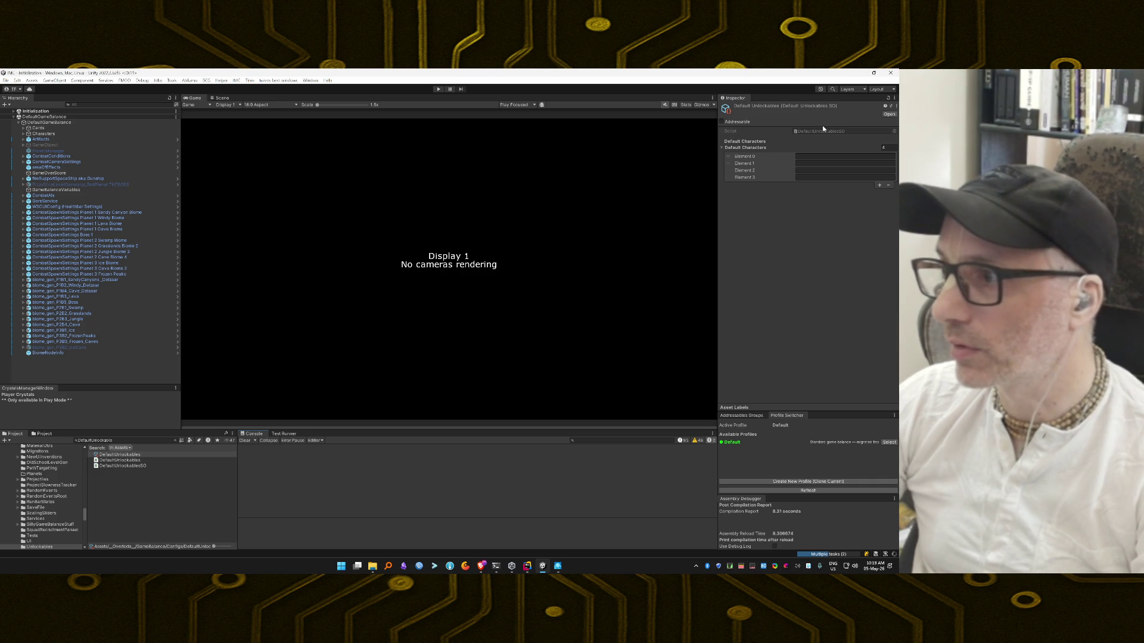
Step: Inspect the first default character entry, then review DefaultGameBalance's components in the Inspector
left_click(845, 156)
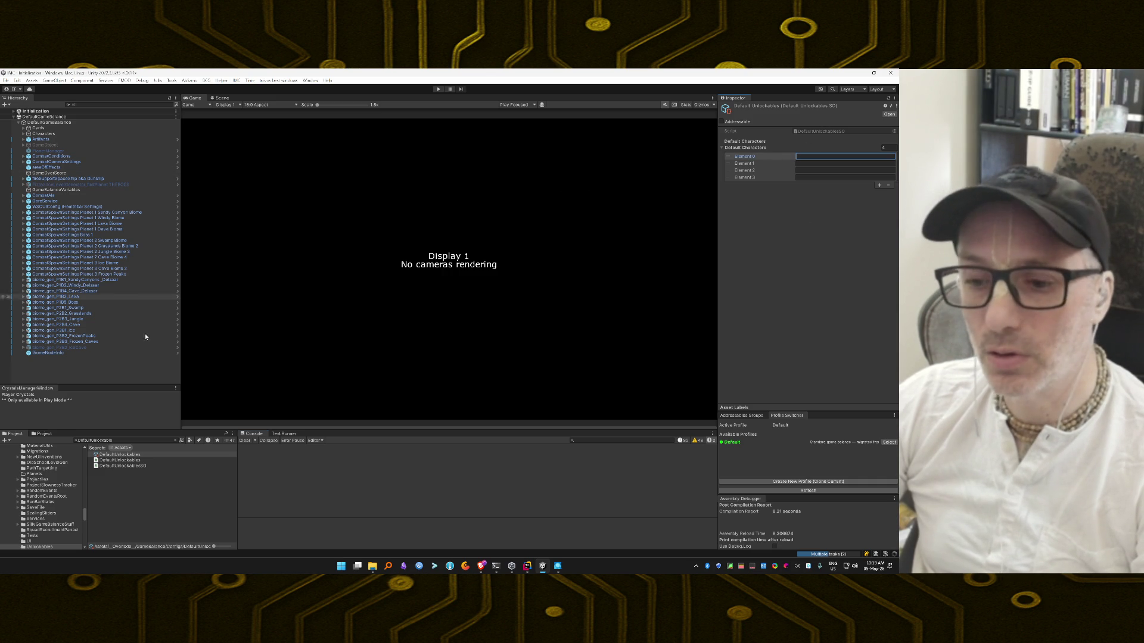
left_click(355, 481)
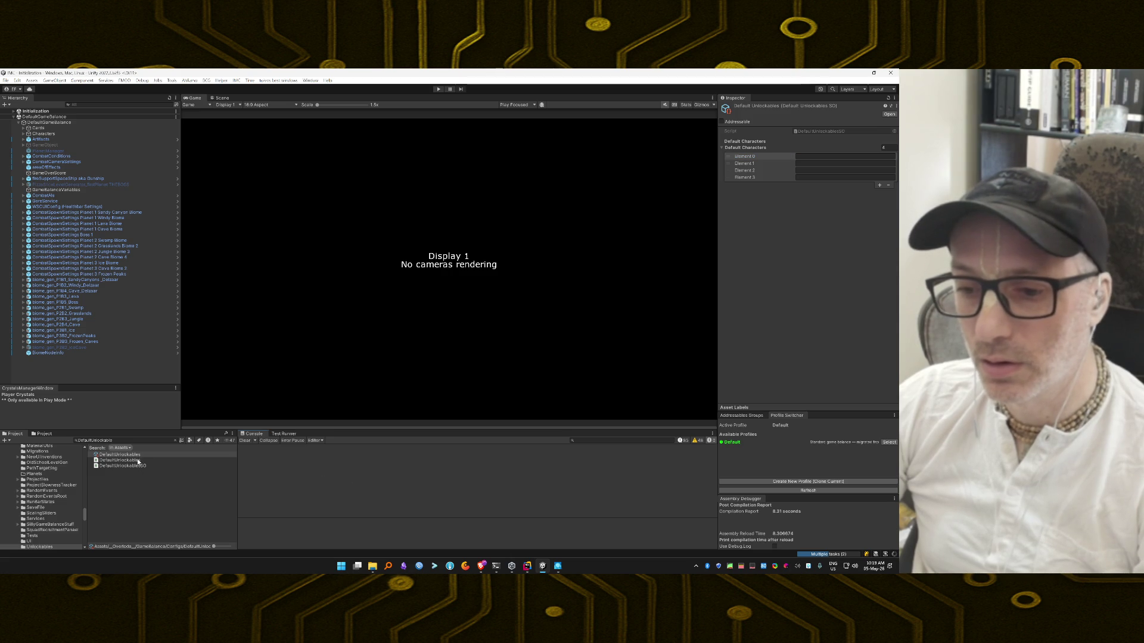
left_click(54, 123)
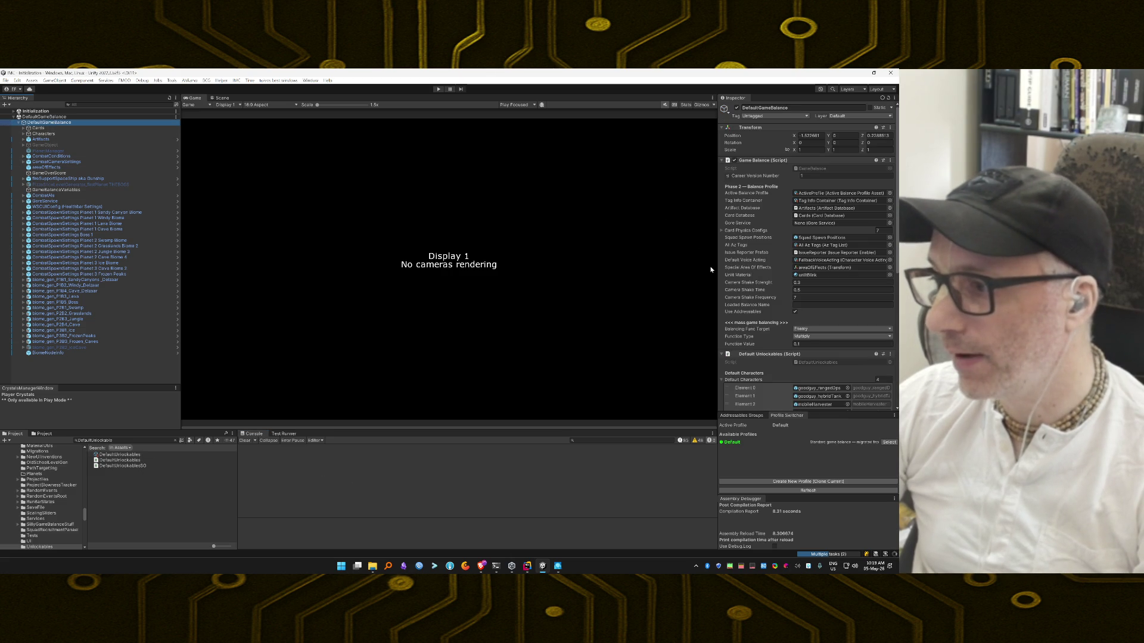
scroll(749, 284, "down", 2)
scroll(749, 284, "down", 3)
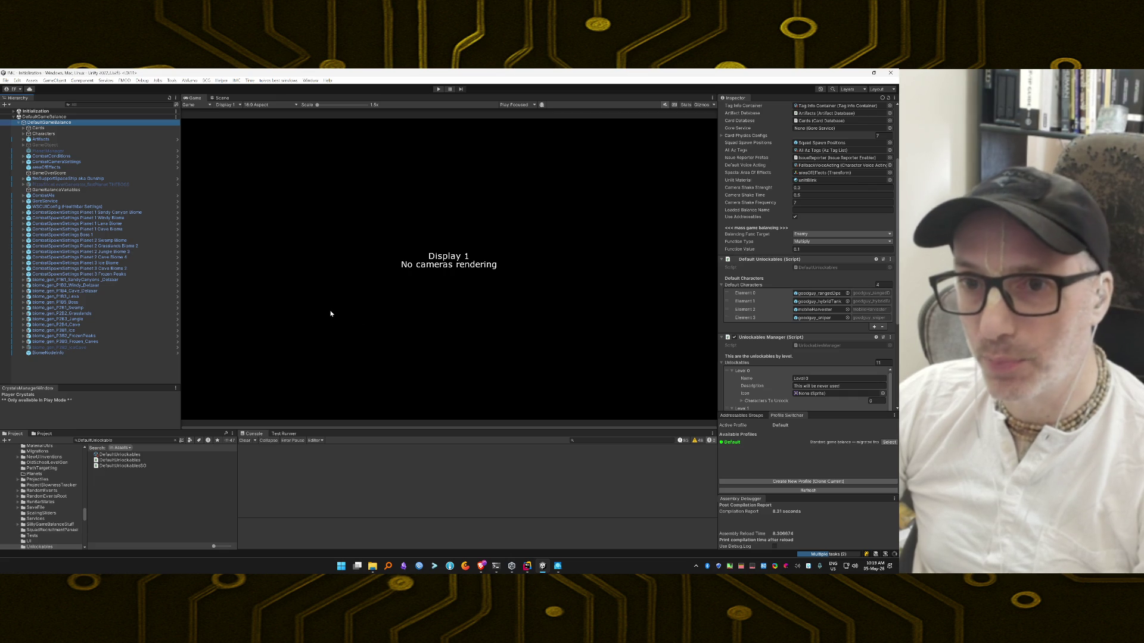
Step: Close Process Explorer, glance at the coding terminal, then return to Unity and open the Test Runner
left_click(558, 566)
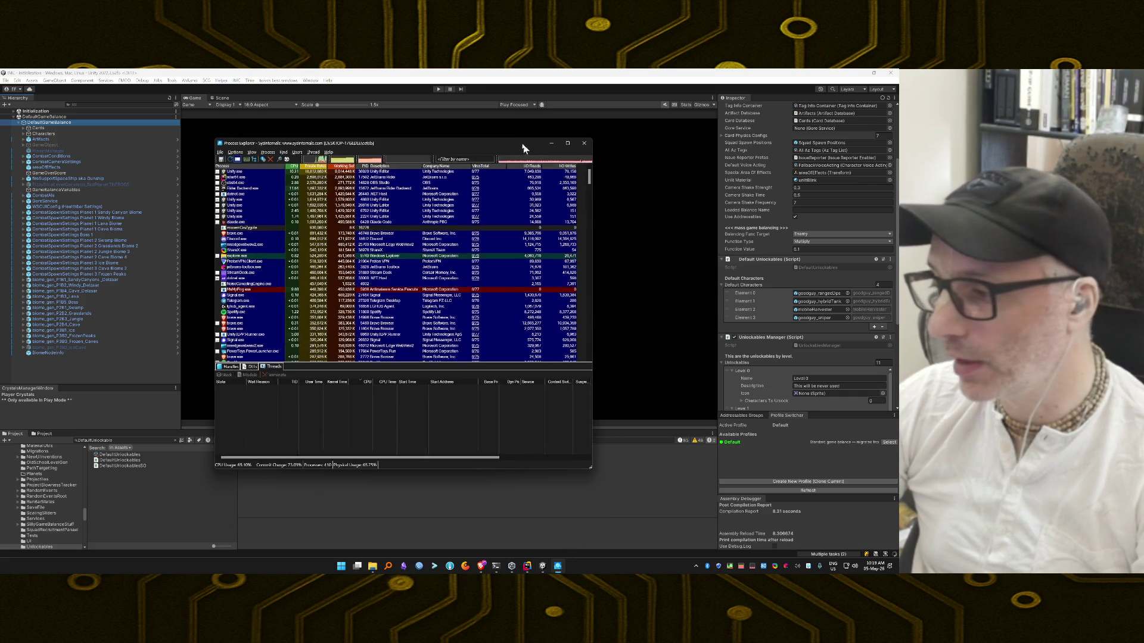
left_click(583, 143)
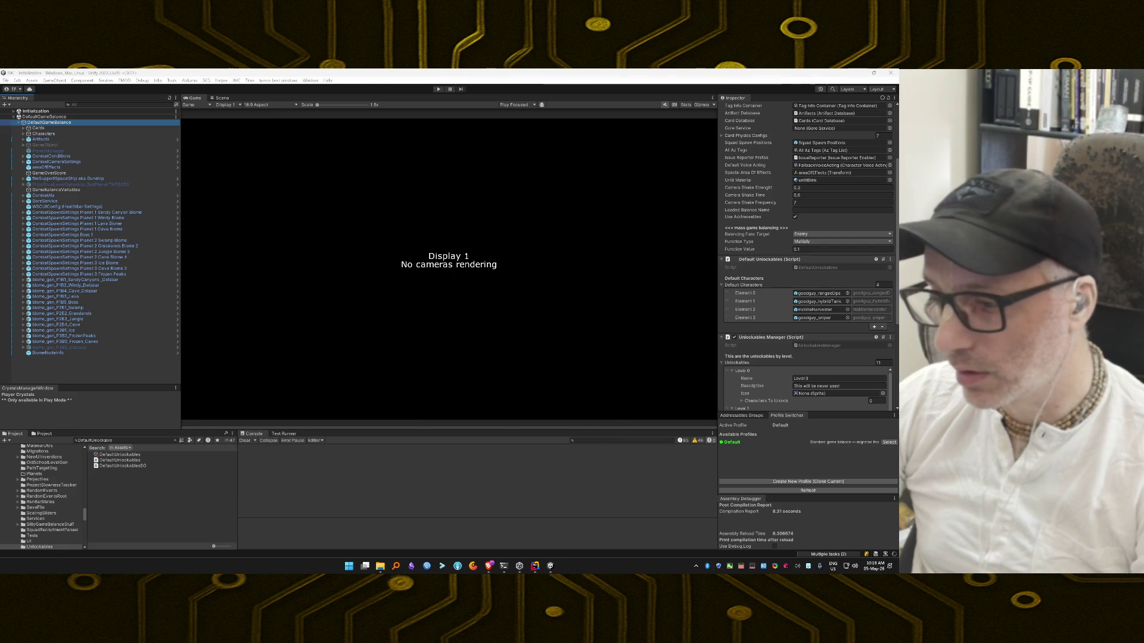
left_click(504, 567)
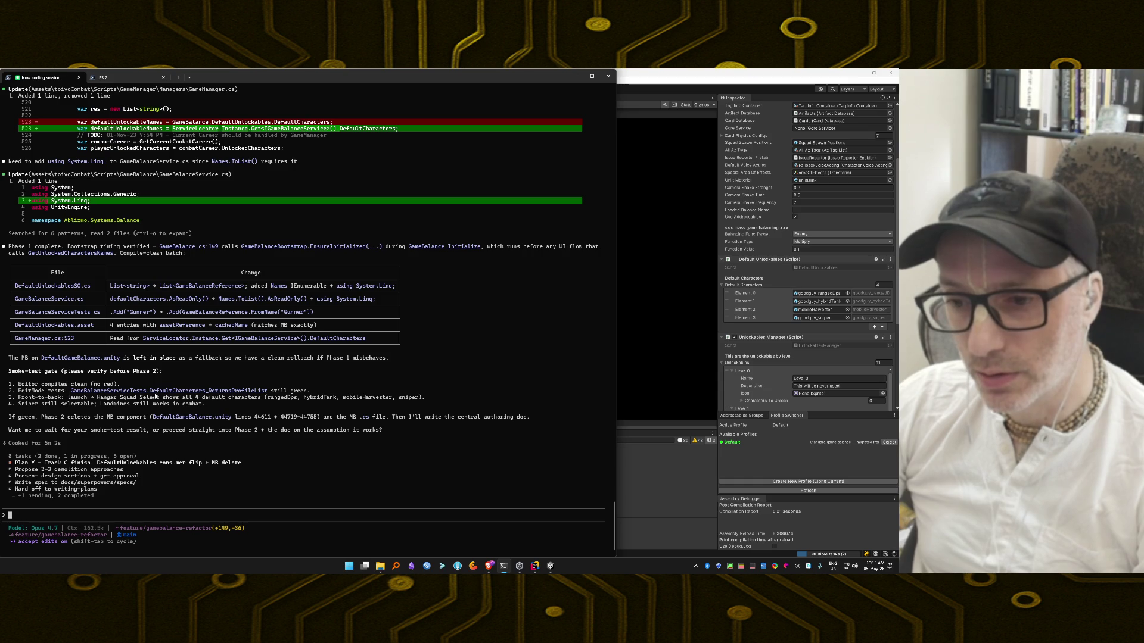
mouse_move(519, 565)
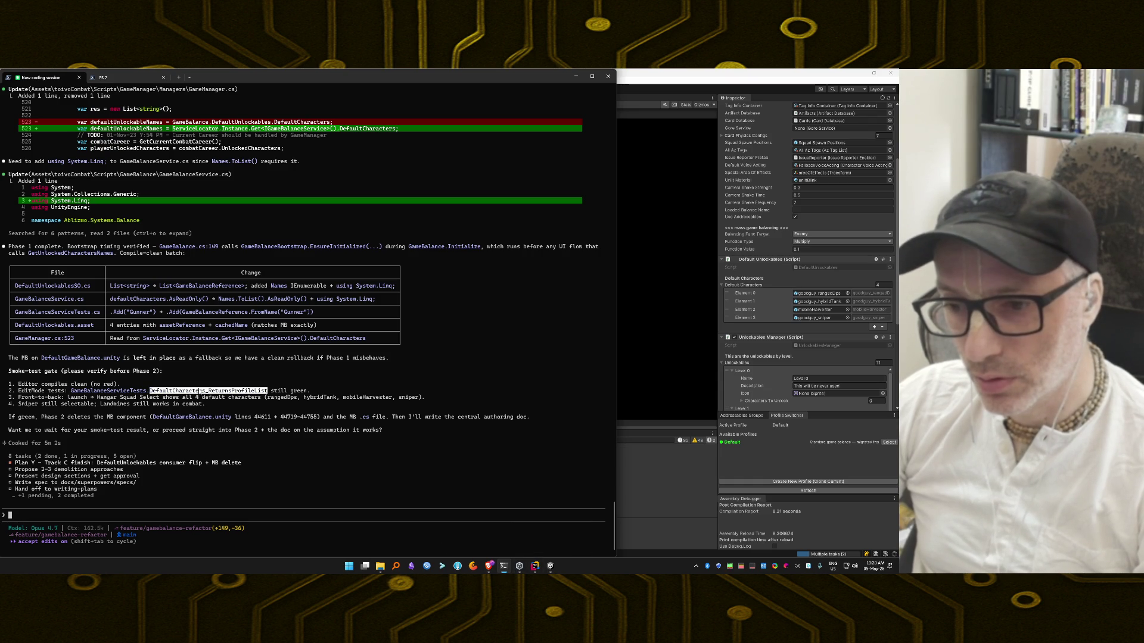
left_click(552, 568)
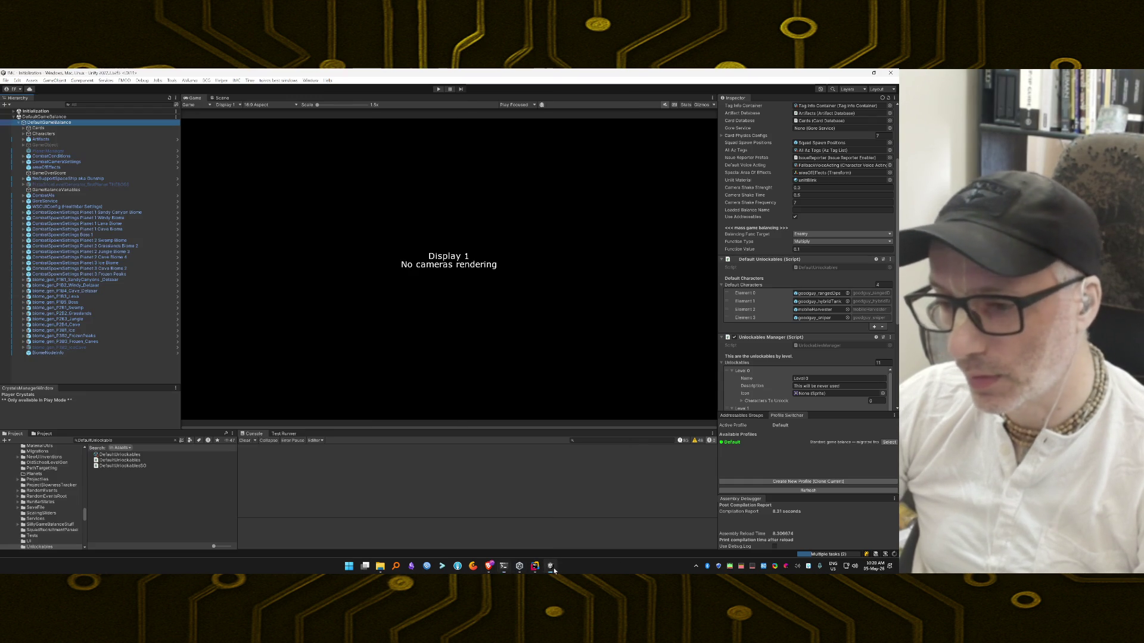
left_click(284, 433)
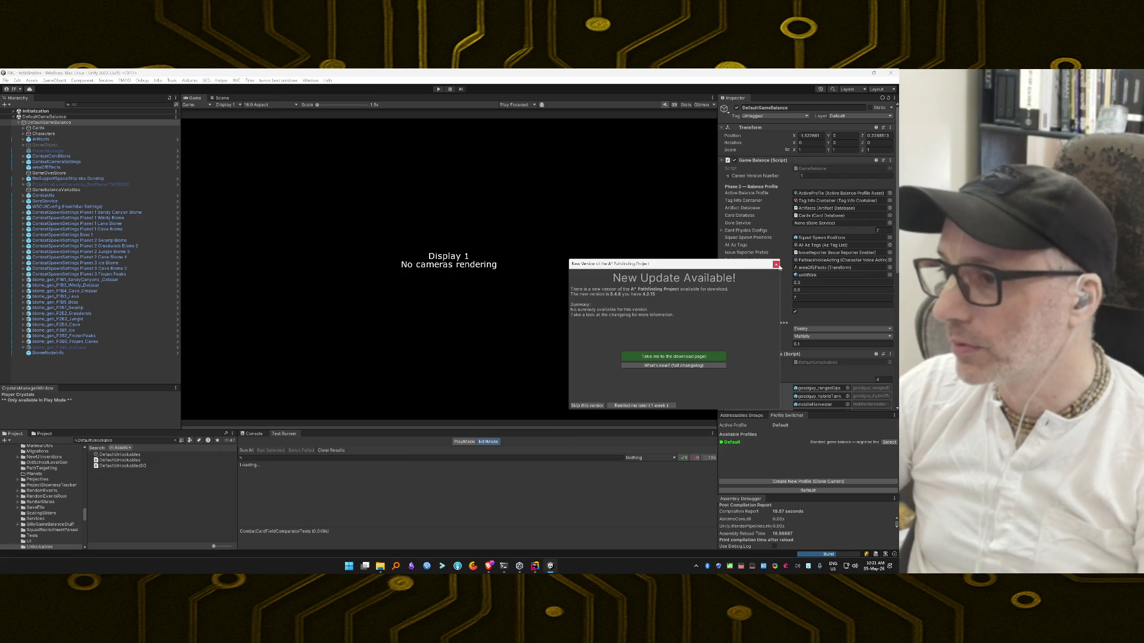
Step: Clear old test results, locate DefaultCharacters_ReturnsProfileList via a pasted filter, and run it
left_click(776, 265)
scroll(439, 511, "up", 10)
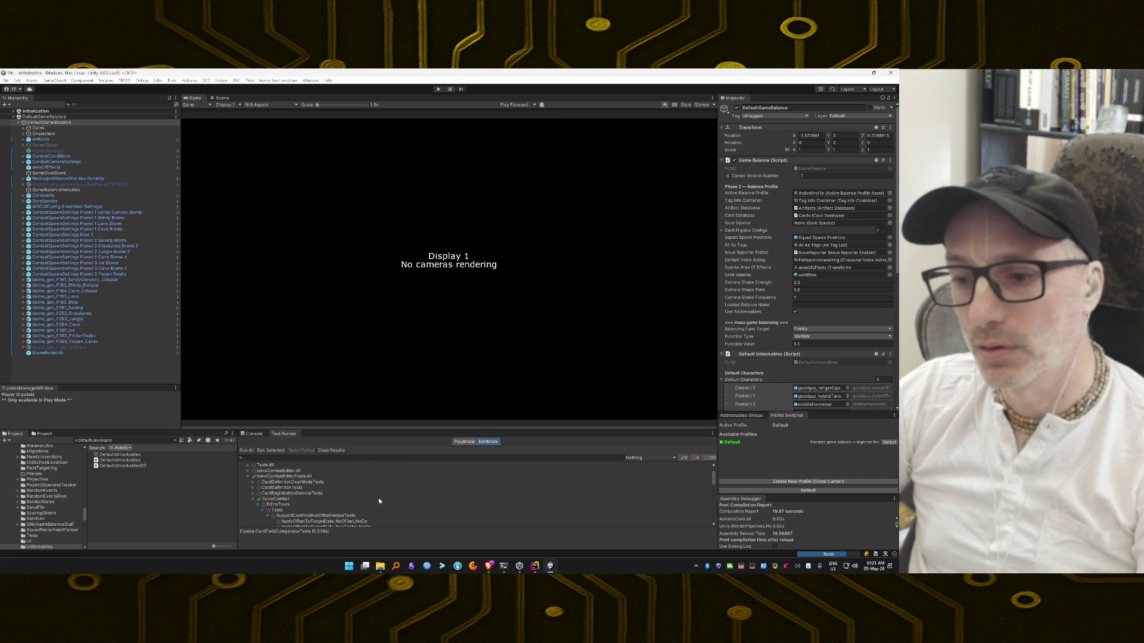
left_click(328, 451)
left_click(366, 458)
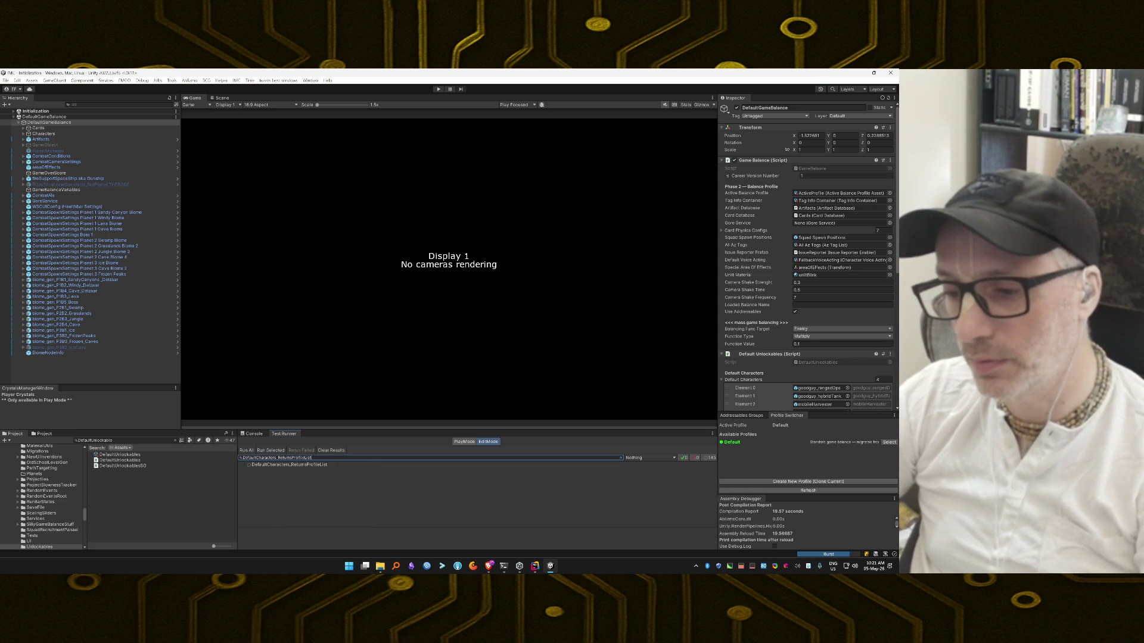
key("ctrl+v")
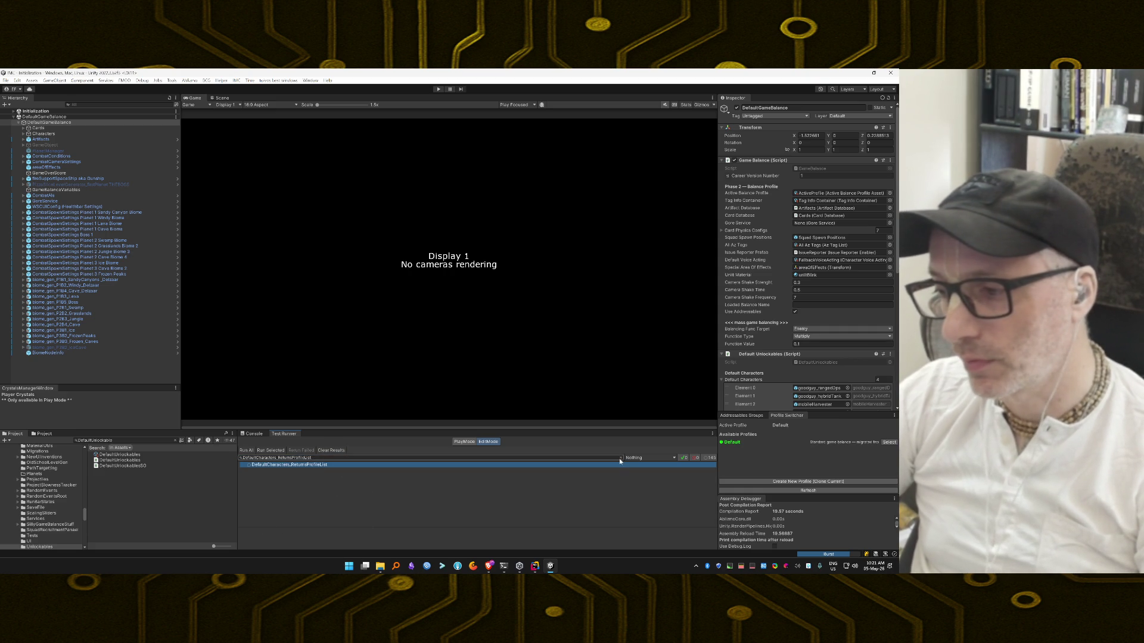
left_click(621, 457)
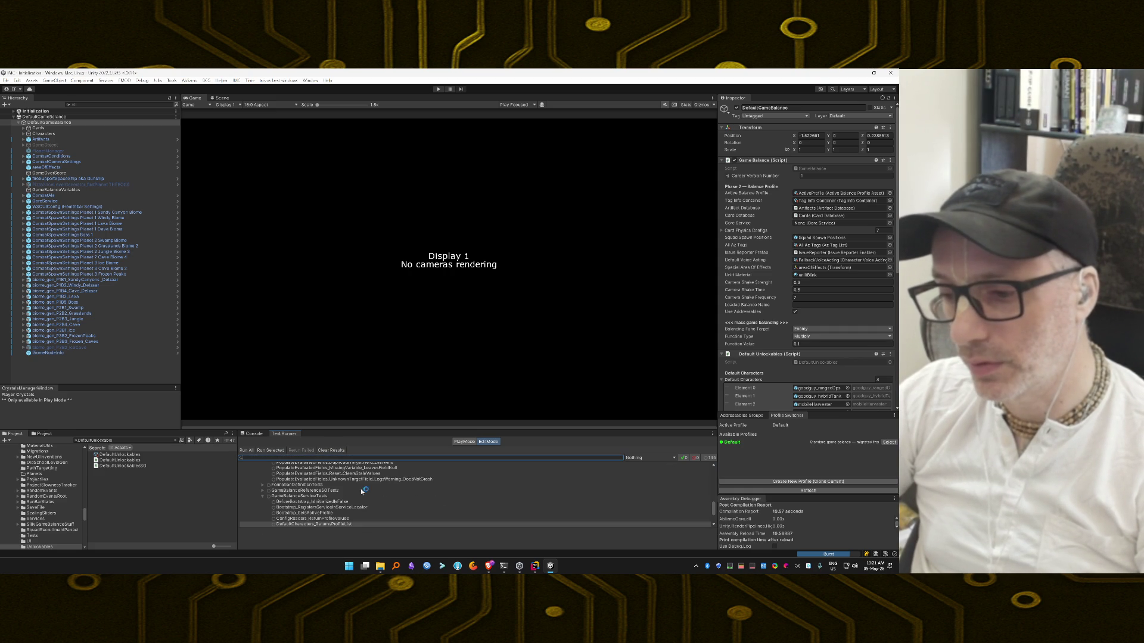
scroll(327, 507, "down", 2)
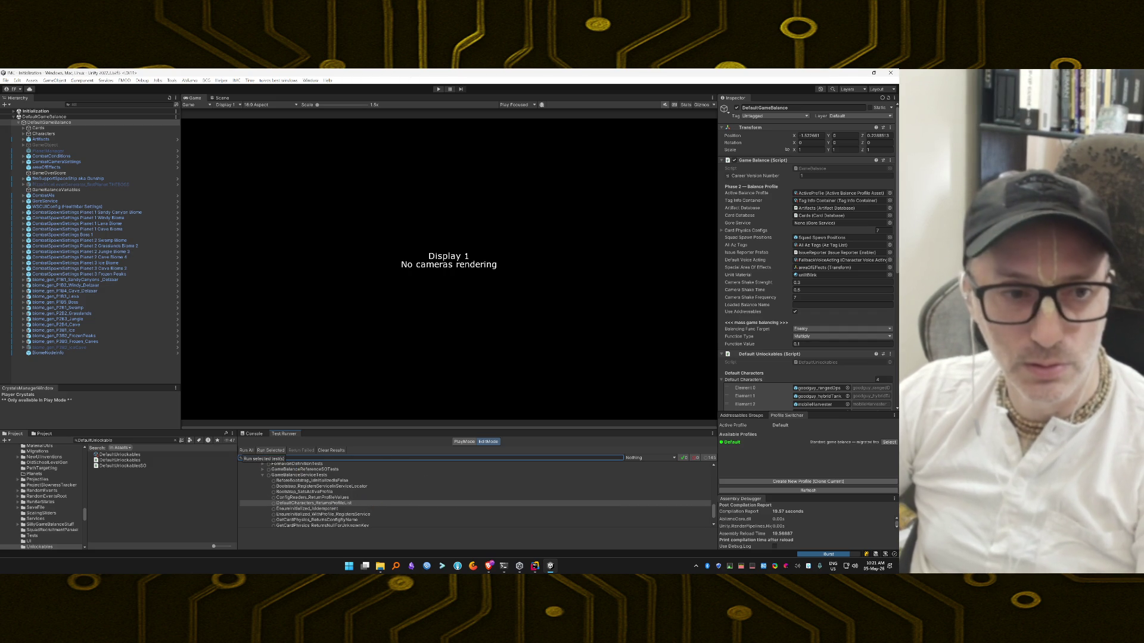
left_click(270, 450)
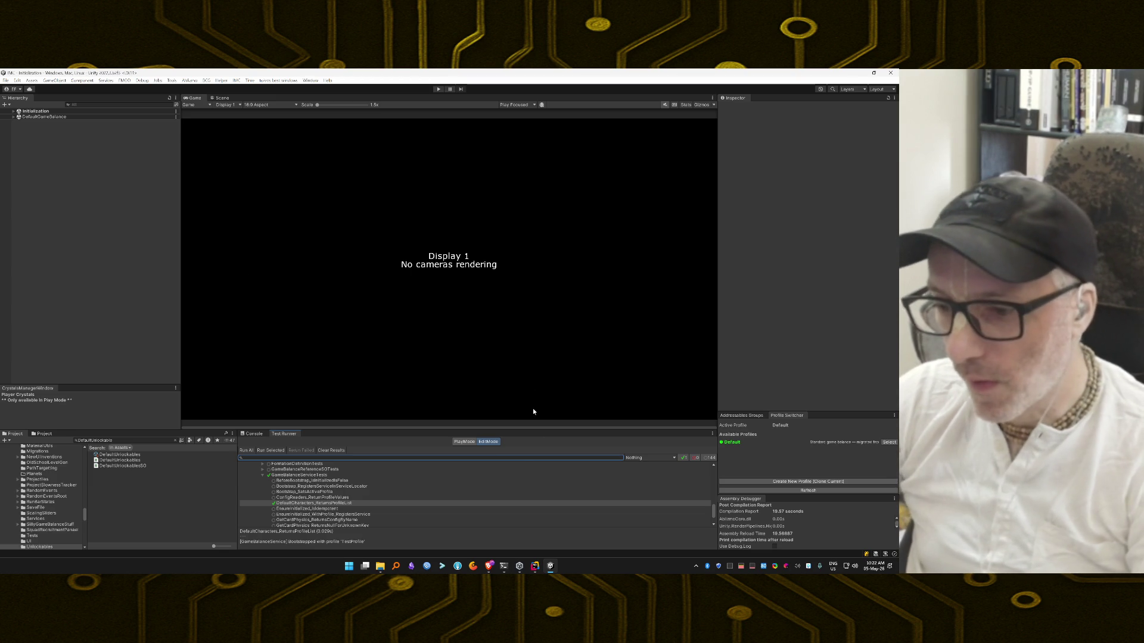
Step: Check Unity's Console log after the passing test, then bring the Claude Code terminal forward
key("alt+Tab")
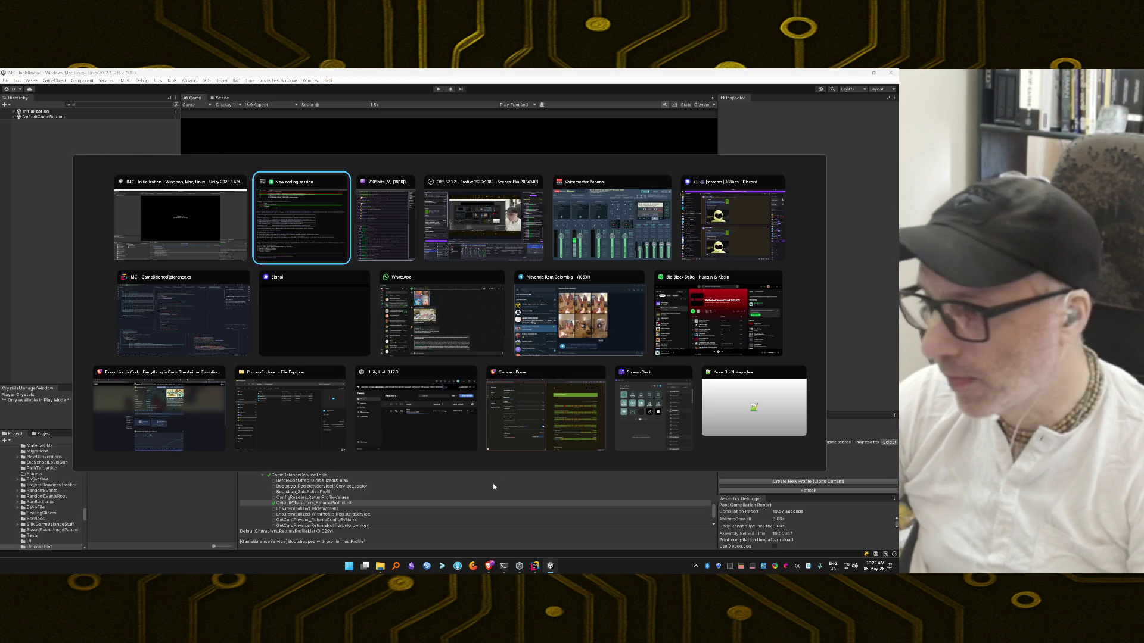
key("alt+Tab")
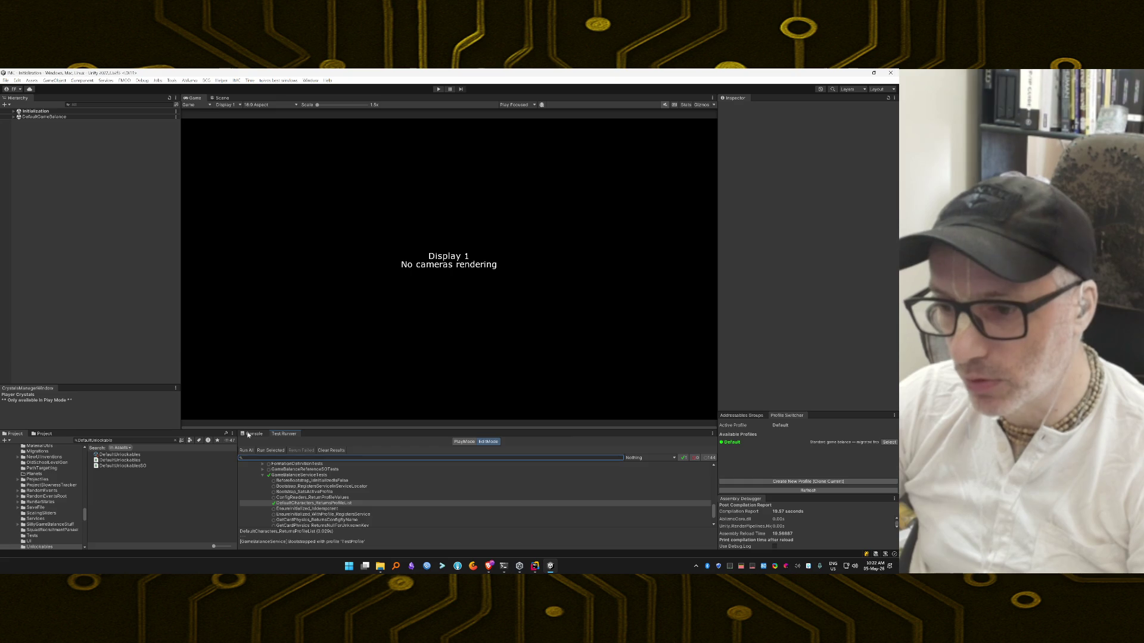
left_click(249, 435)
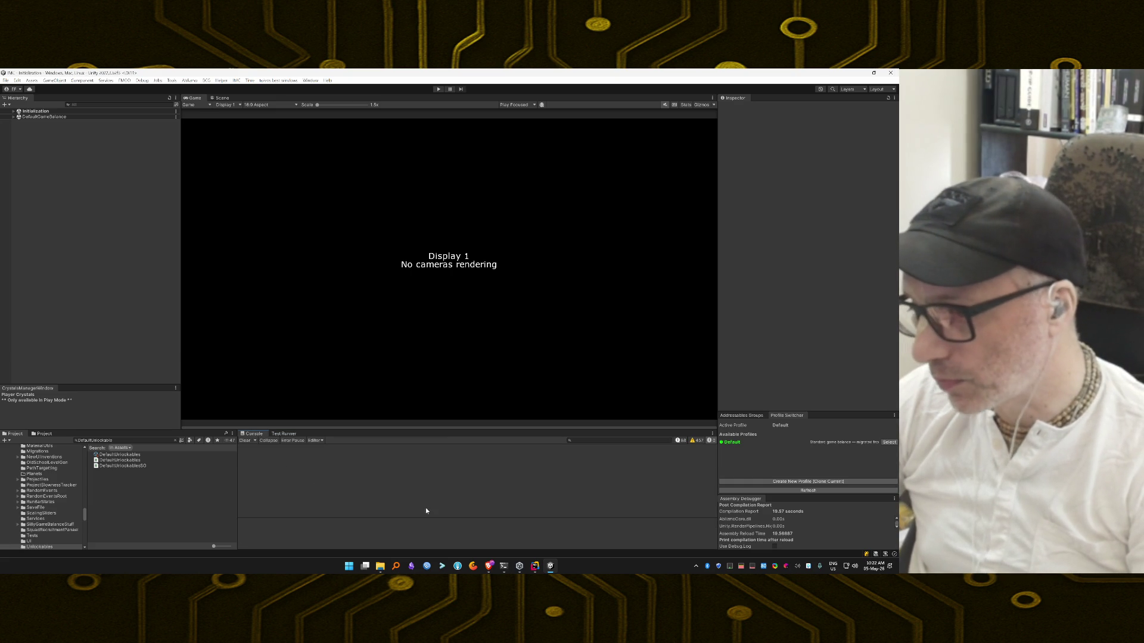
left_click(504, 567)
type("1.")
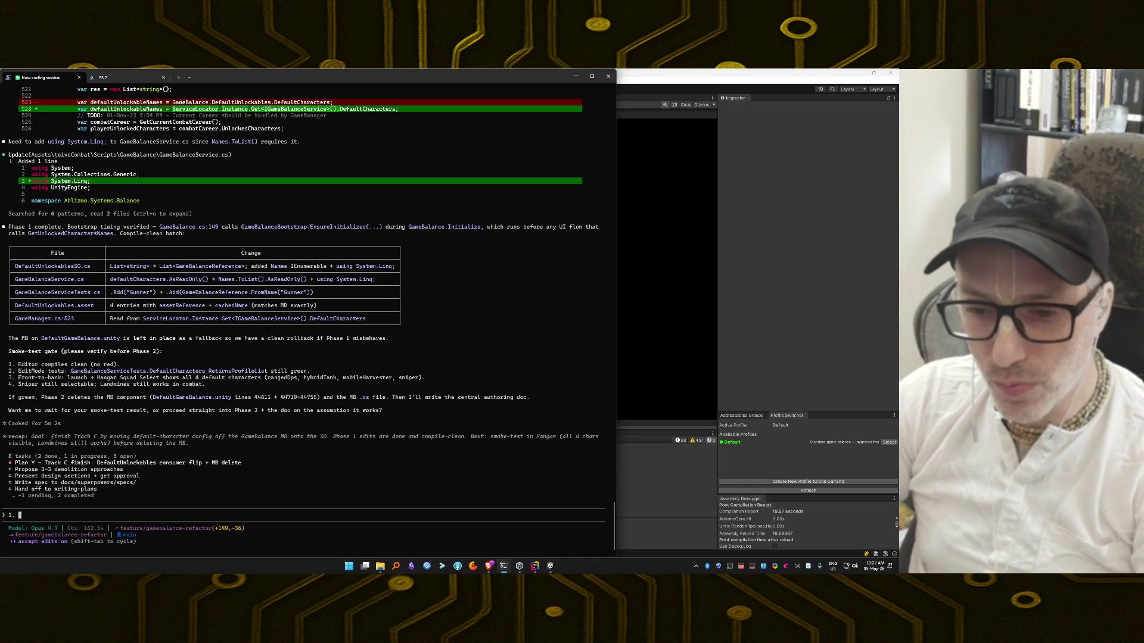
Step: Draft the smoke-test reply: compile clean, edit mode test DefaultCharacters_ReturnsProfileList pass
type("compile c")
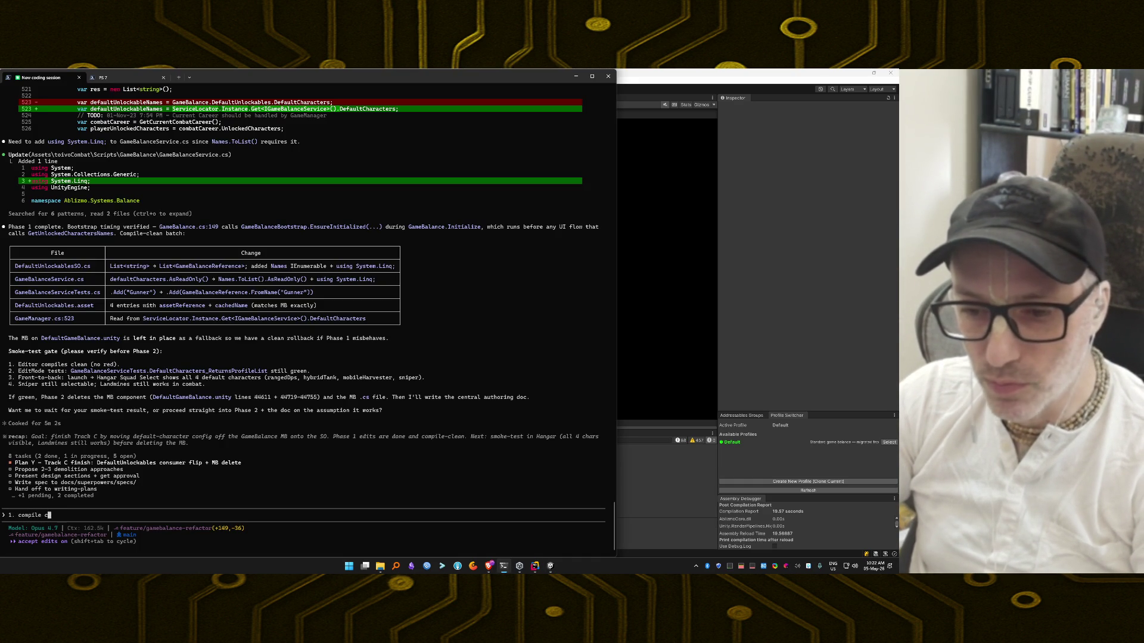
type("lean 2. 3")
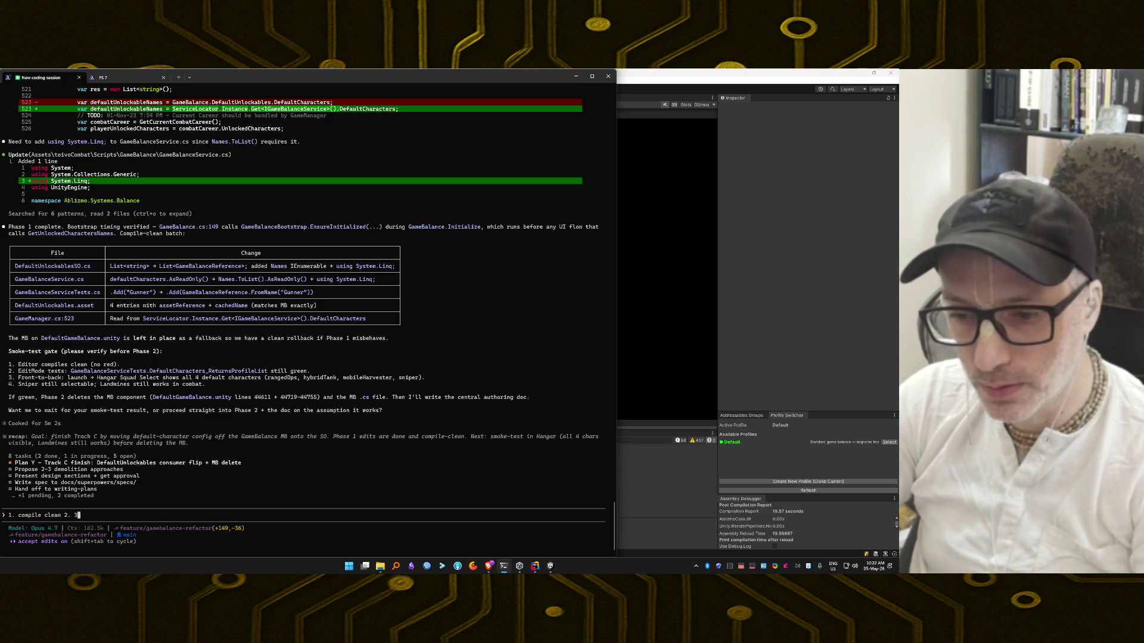
type("mode ")
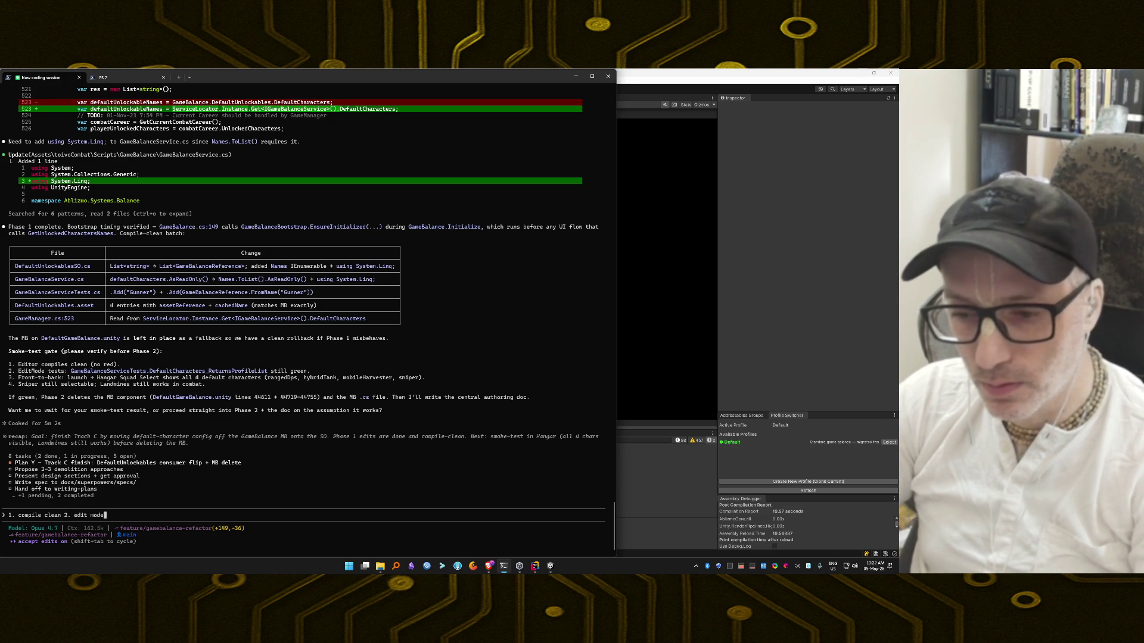
type("test")
type("DefaultCharacters_ReturnsProfileList")
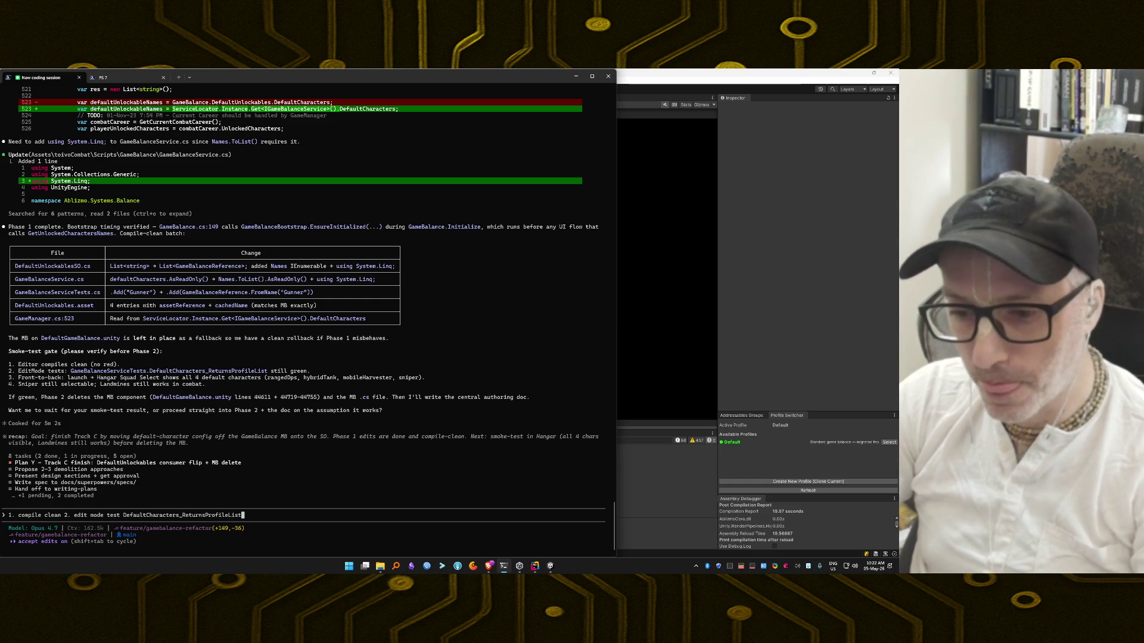
type("cle")
type("ass 3.")
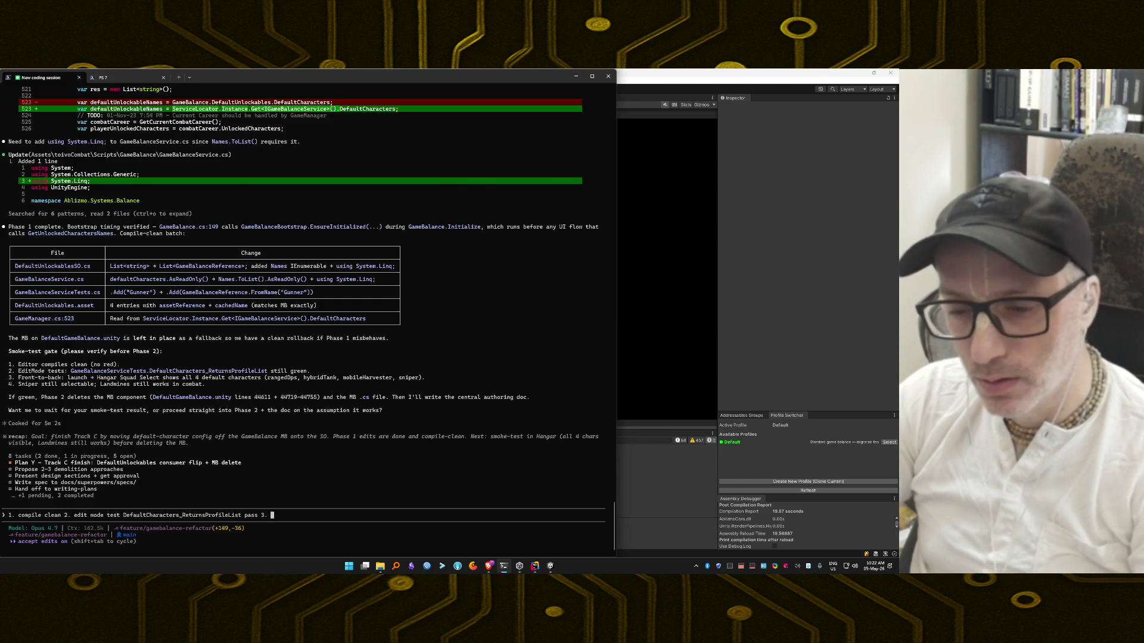
key("alt+Tab")
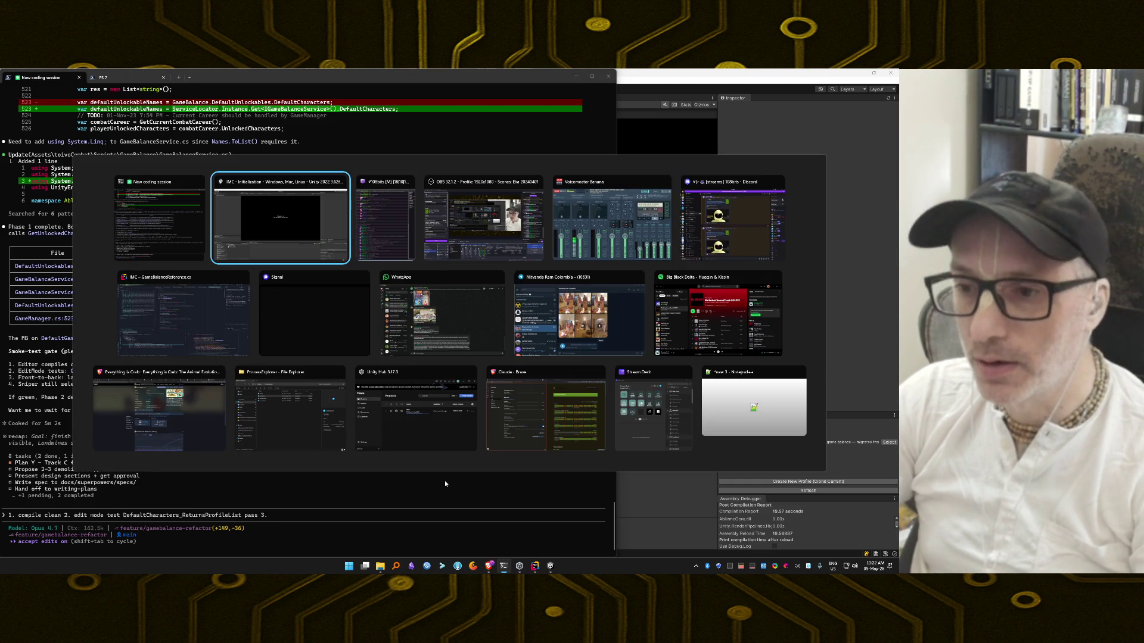
Step: Enter Play mode, start a new run, show the squad roster, and launch from the hangar
key("ctrl+p")
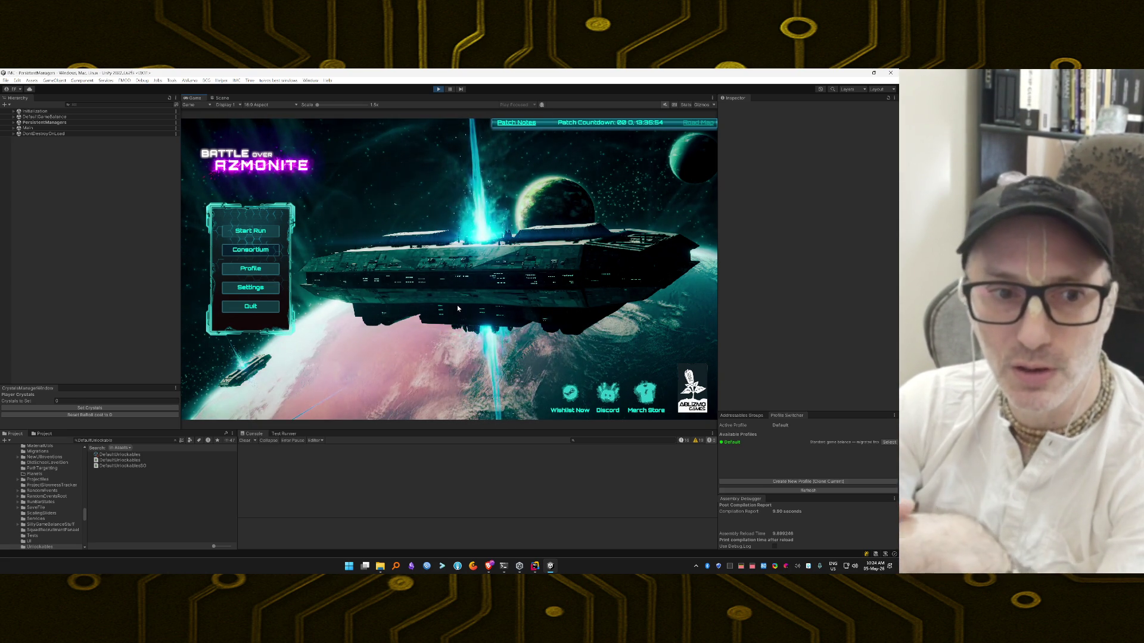
left_click(274, 236)
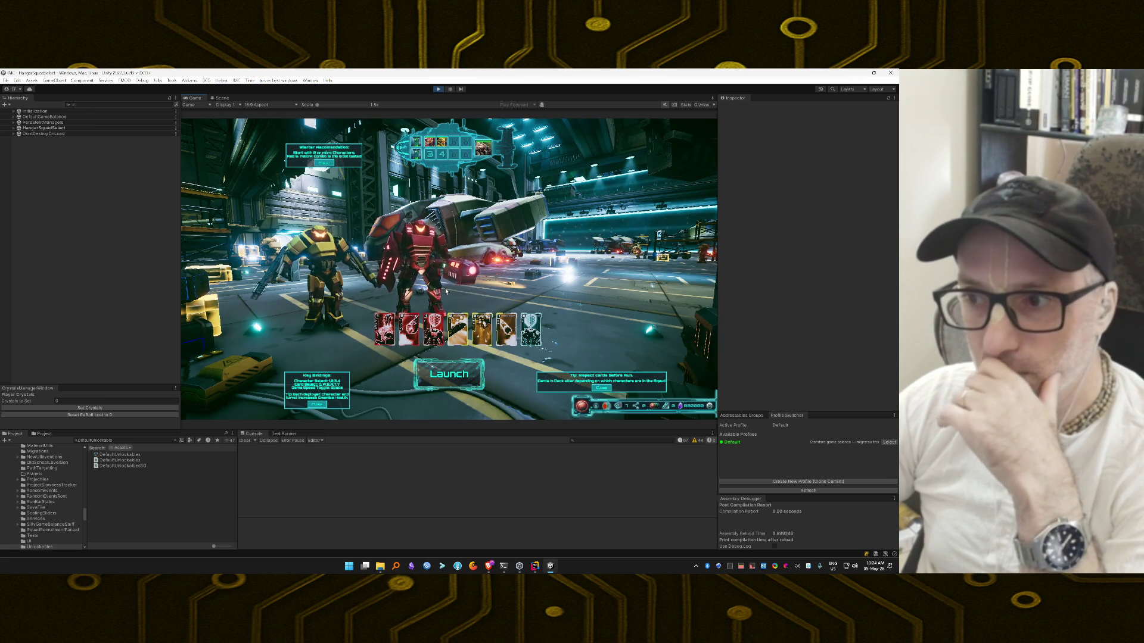
key("3")
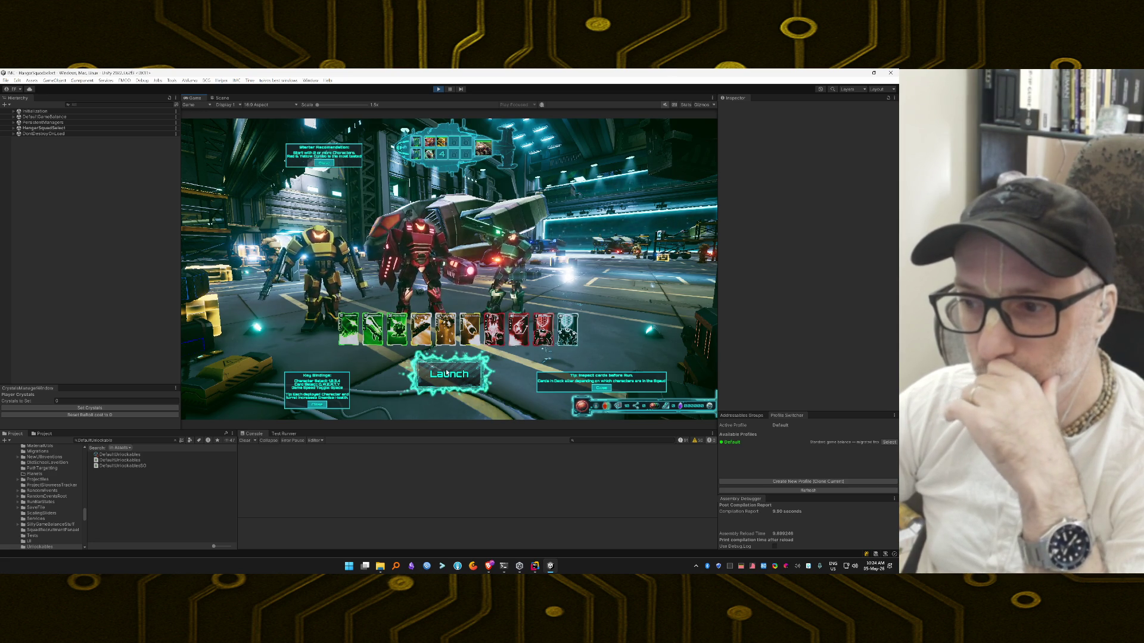
left_click(446, 371)
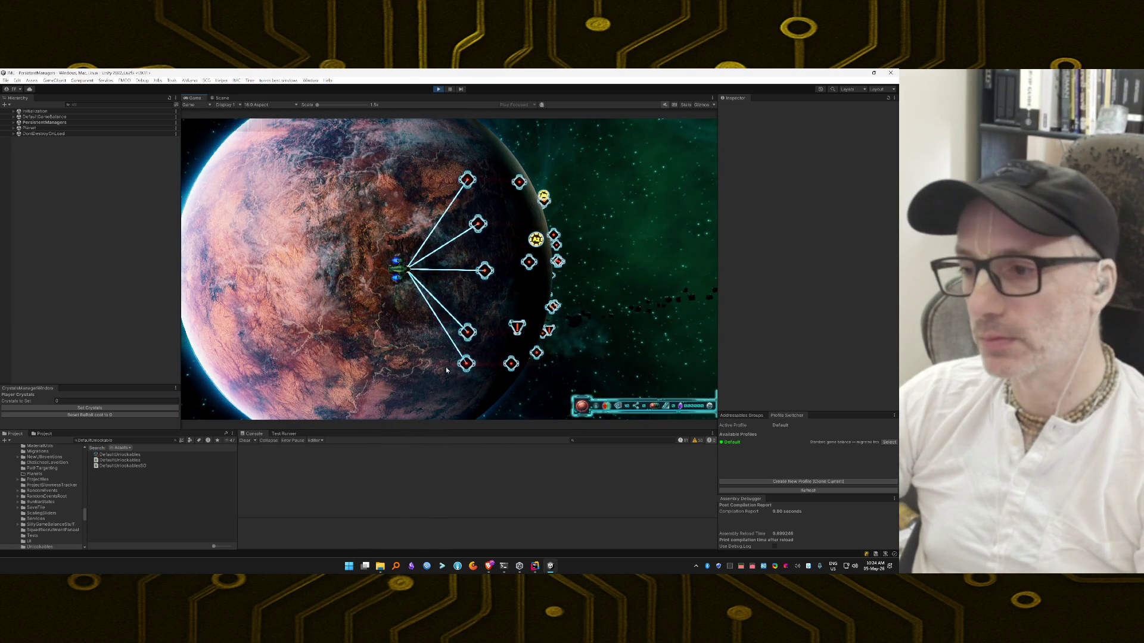
Step: Pick a mission node on the planet map and launch the squad into desert combat
left_click(477, 224)
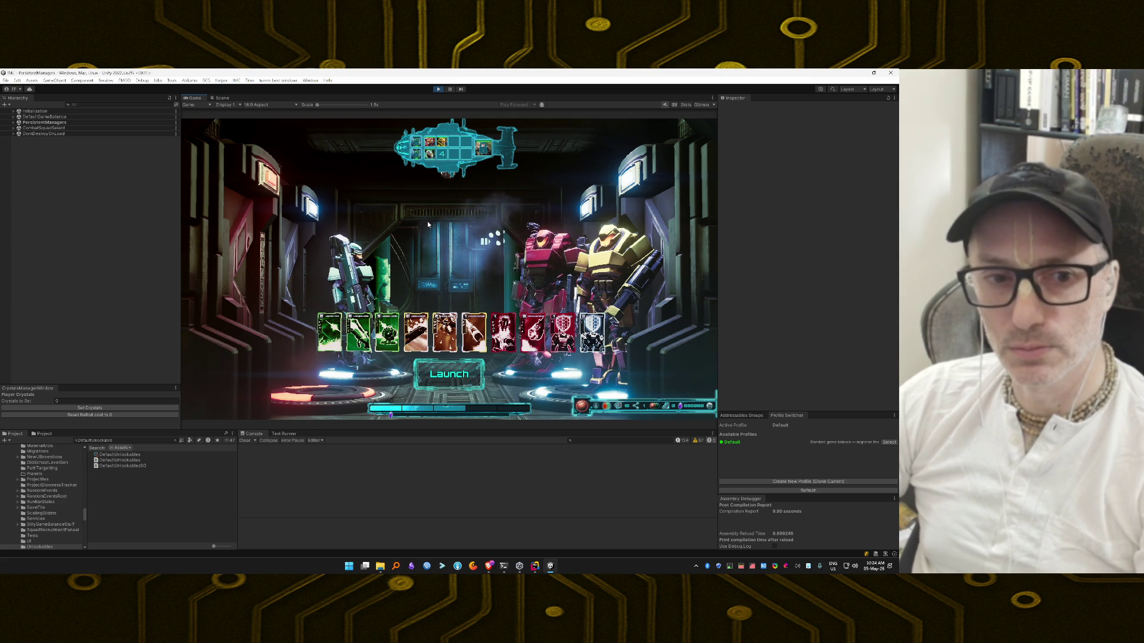
left_click(471, 371)
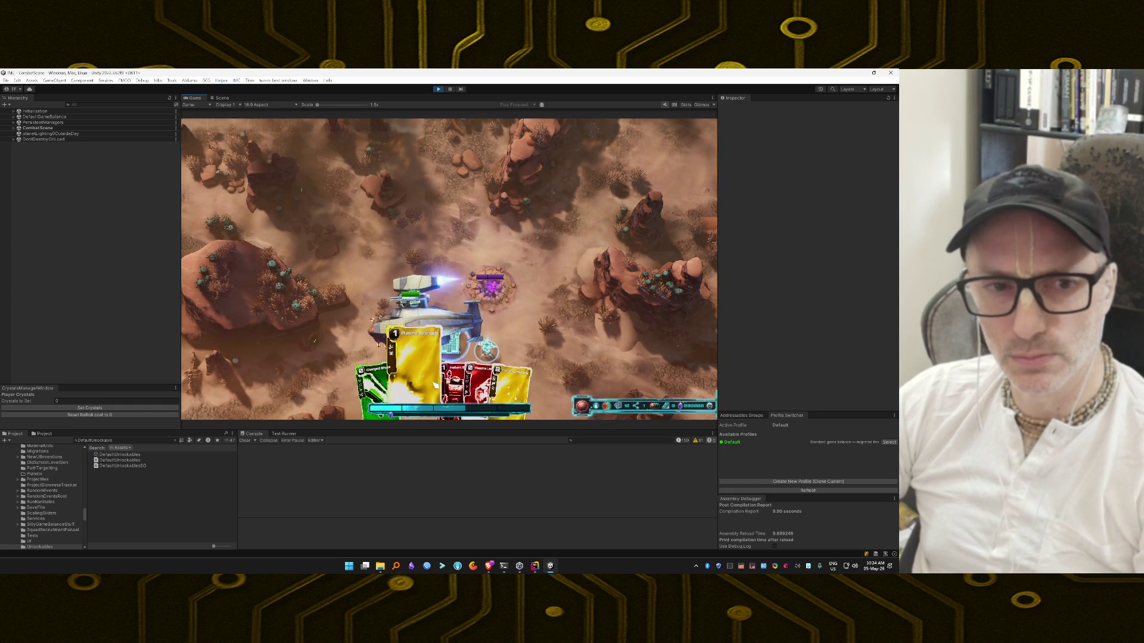
Step: Deploy the Plasma Grenade card, then add a Large Med Kit card from the debug cheat panel
mouse_move(466, 359)
left_mouse_down()
mouse_move(448, 314)
mouse_move(473, 343)
left_mouse_up()
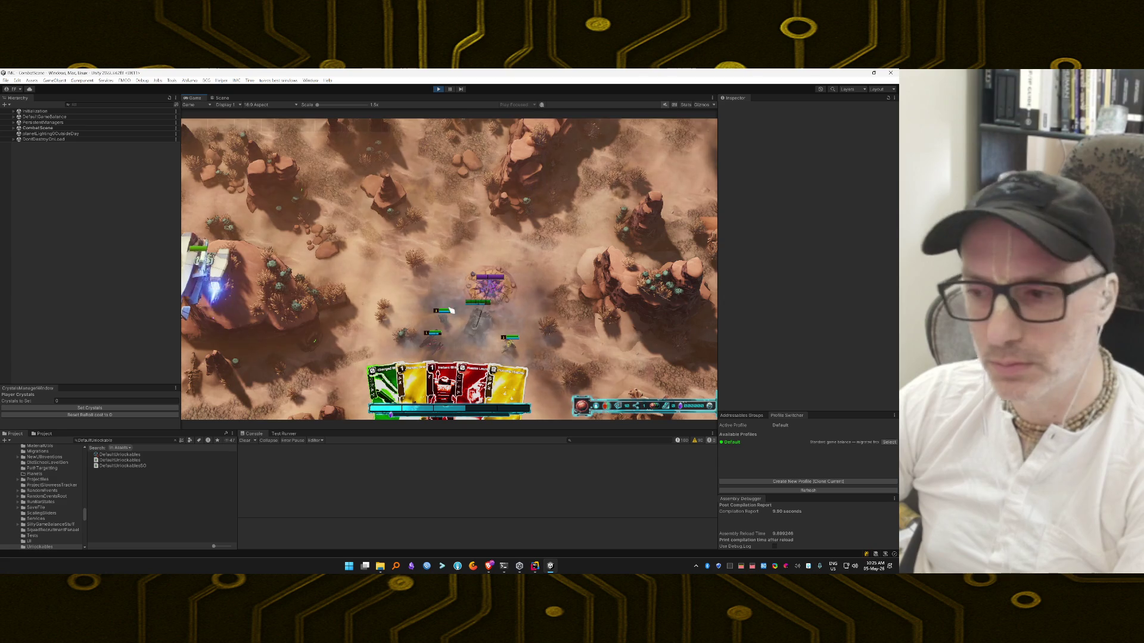
key("grave")
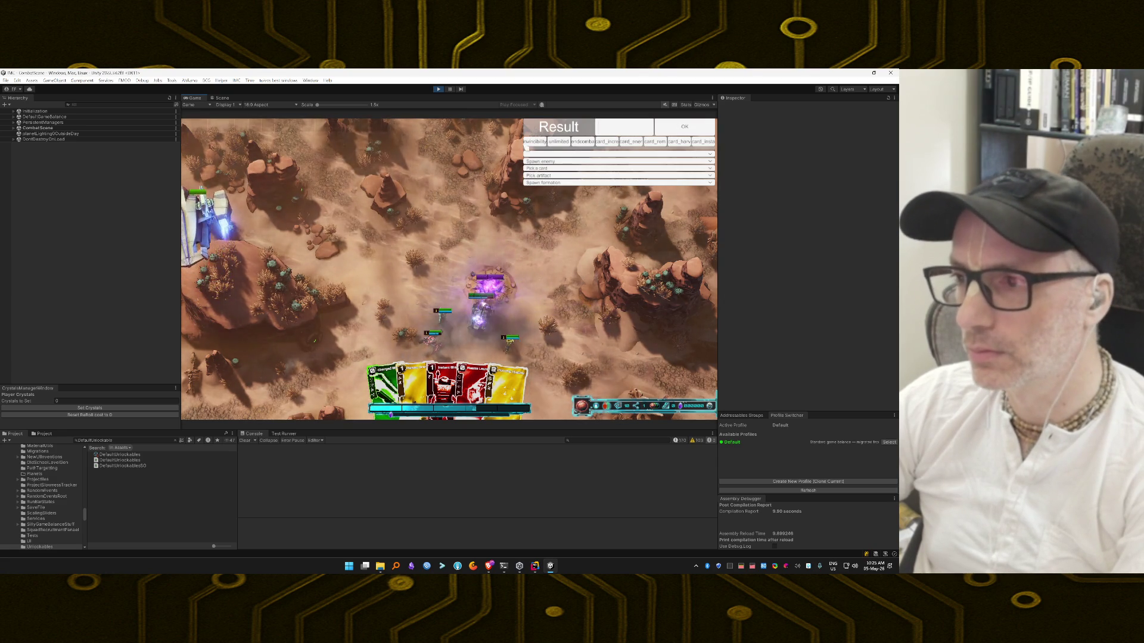
left_click(551, 169)
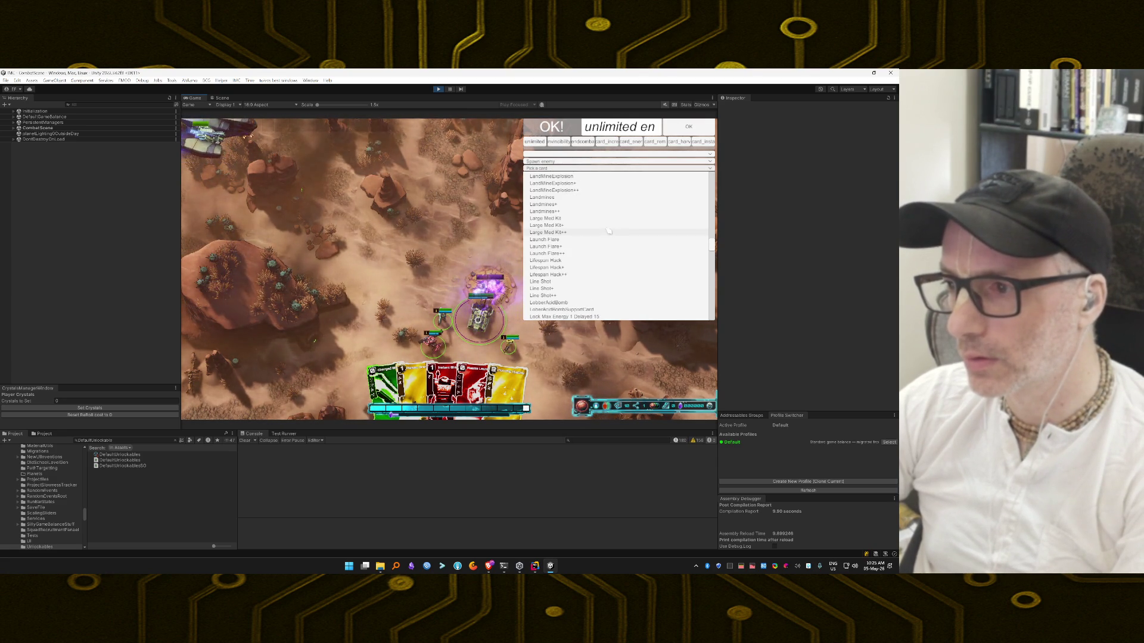
left_click(605, 218)
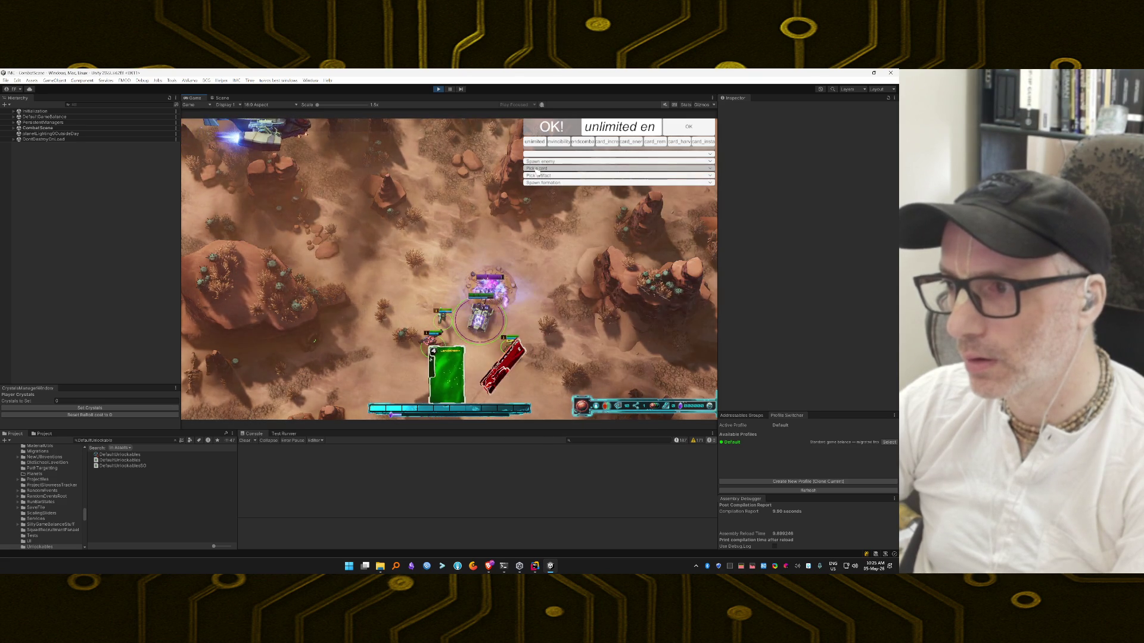
left_click(581, 169)
Step: Add Remote Bomb++ and Plasma Launcher++ cards to the hand from the debug card list
scroll(579, 233, "down", 15)
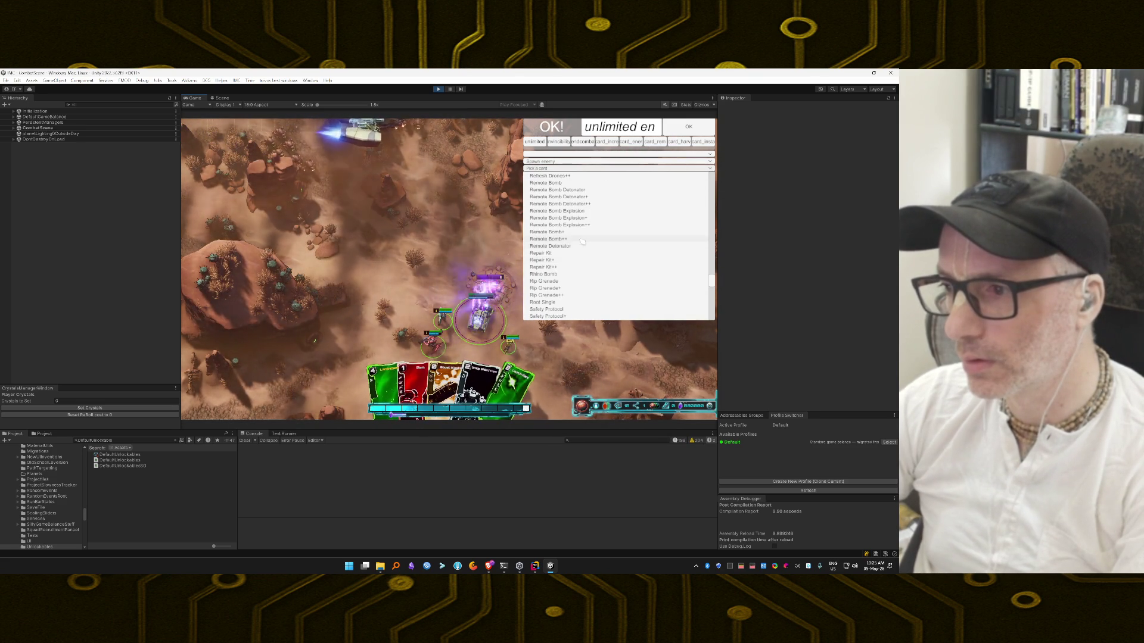
left_click(582, 239)
left_click(581, 169)
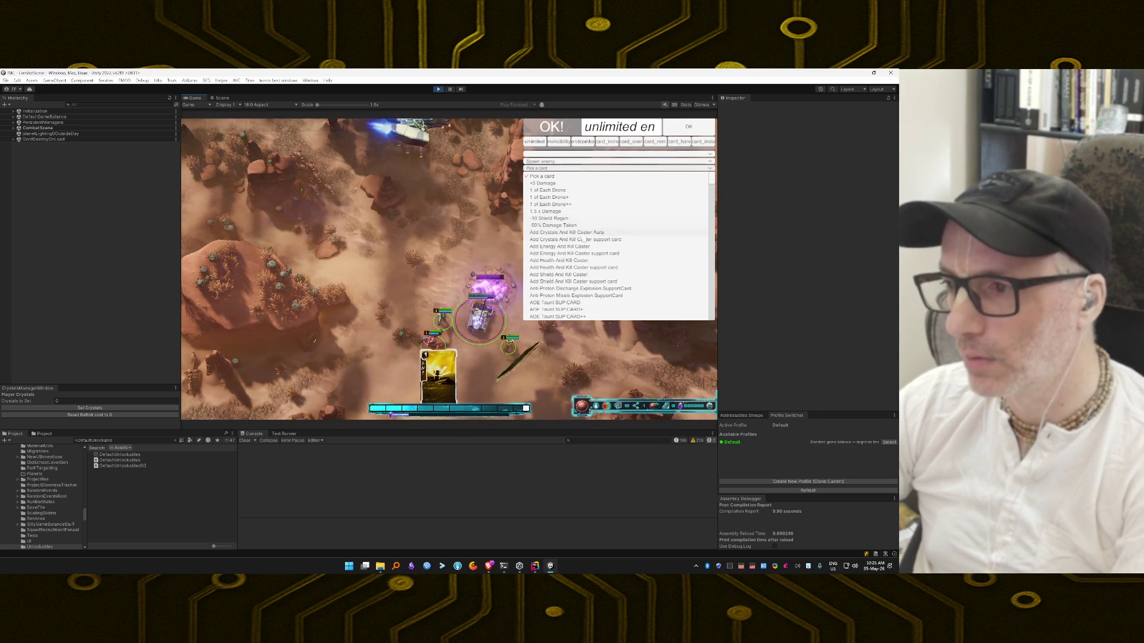
scroll(582, 248, "down", 8)
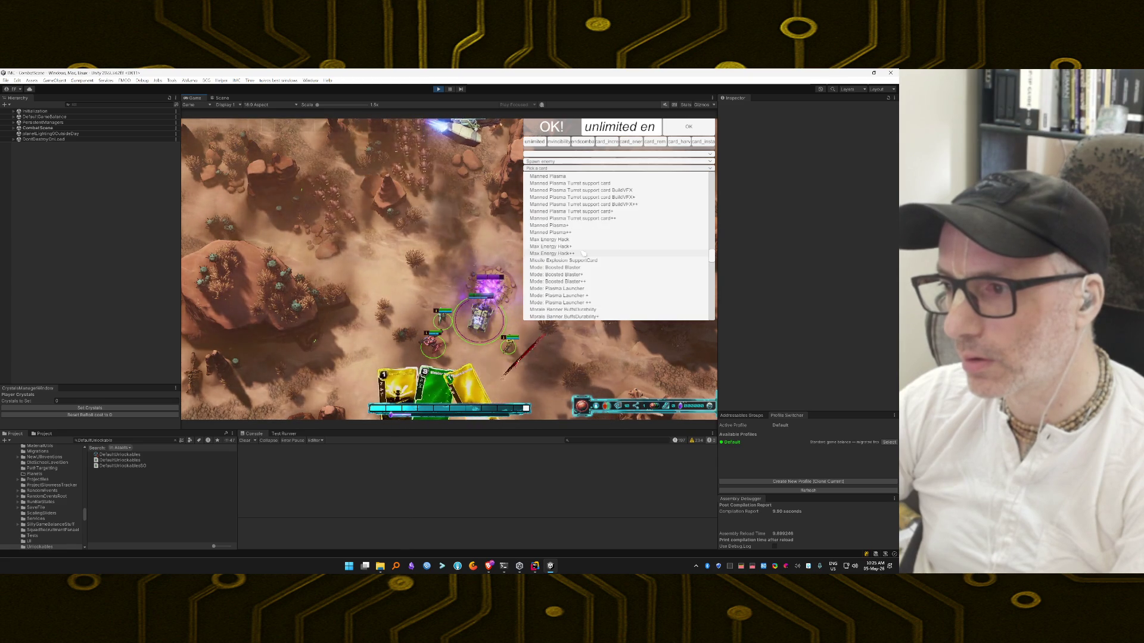
scroll(584, 253, "down", 3)
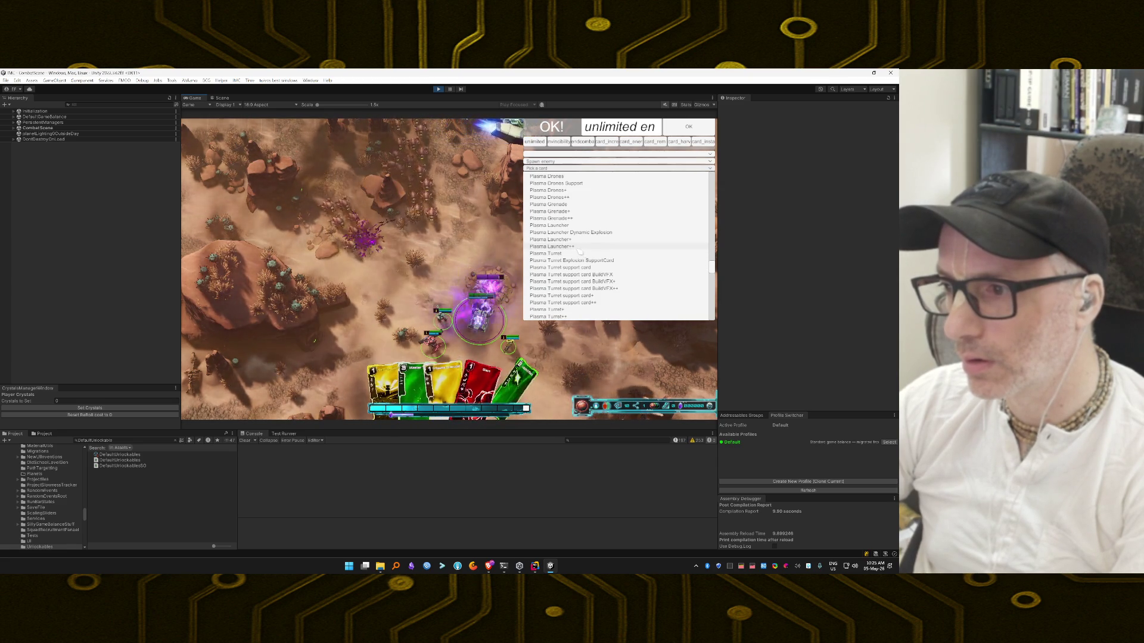
left_click(579, 247)
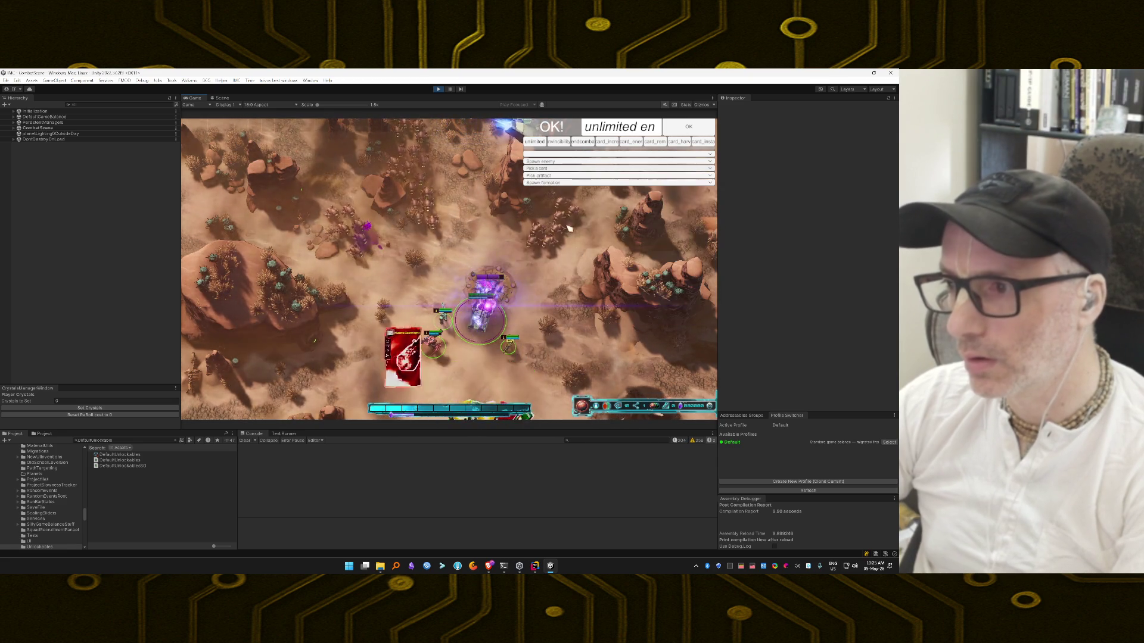
Step: Take the Battle Banner++ card from the debug list and carry it over the battlefield
left_click(544, 169)
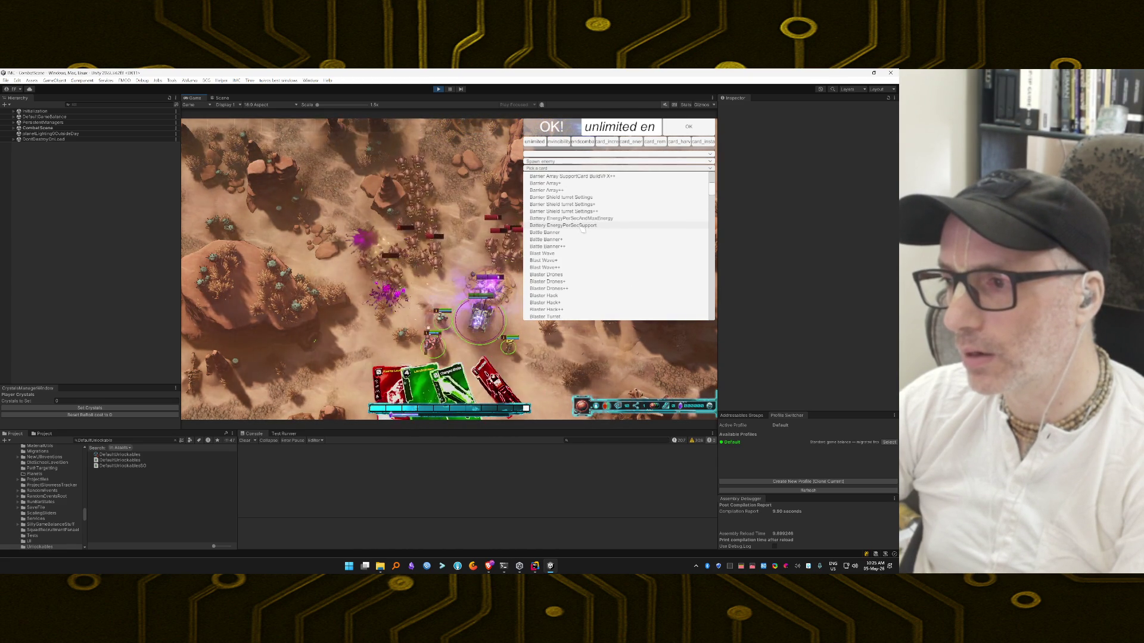
left_click(572, 246)
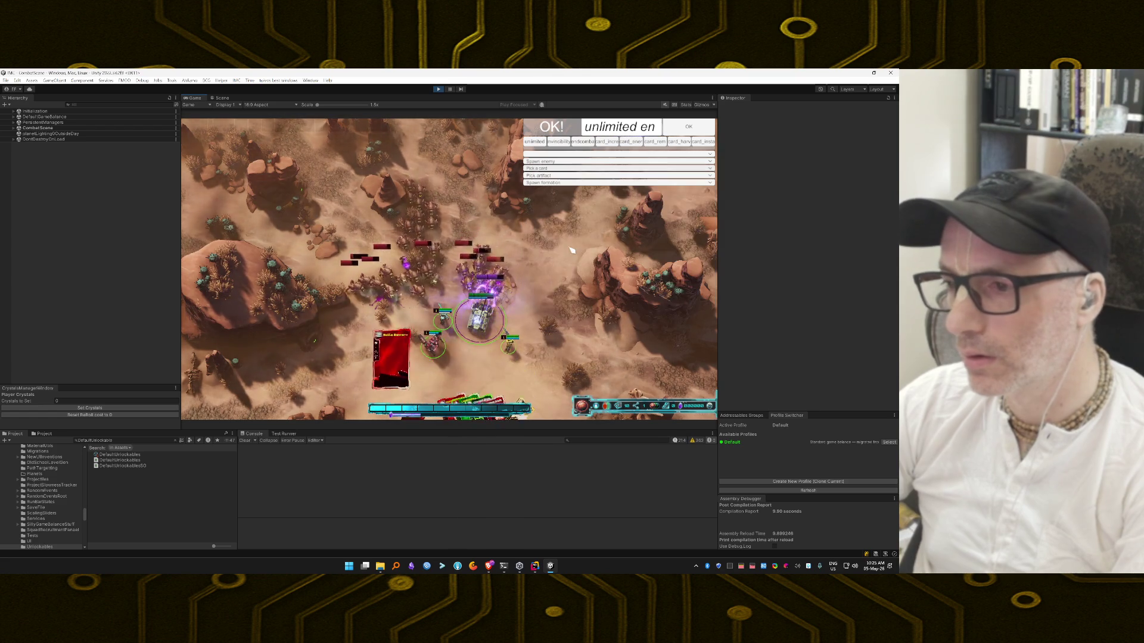
left_click_drag(396, 367, 521, 307)
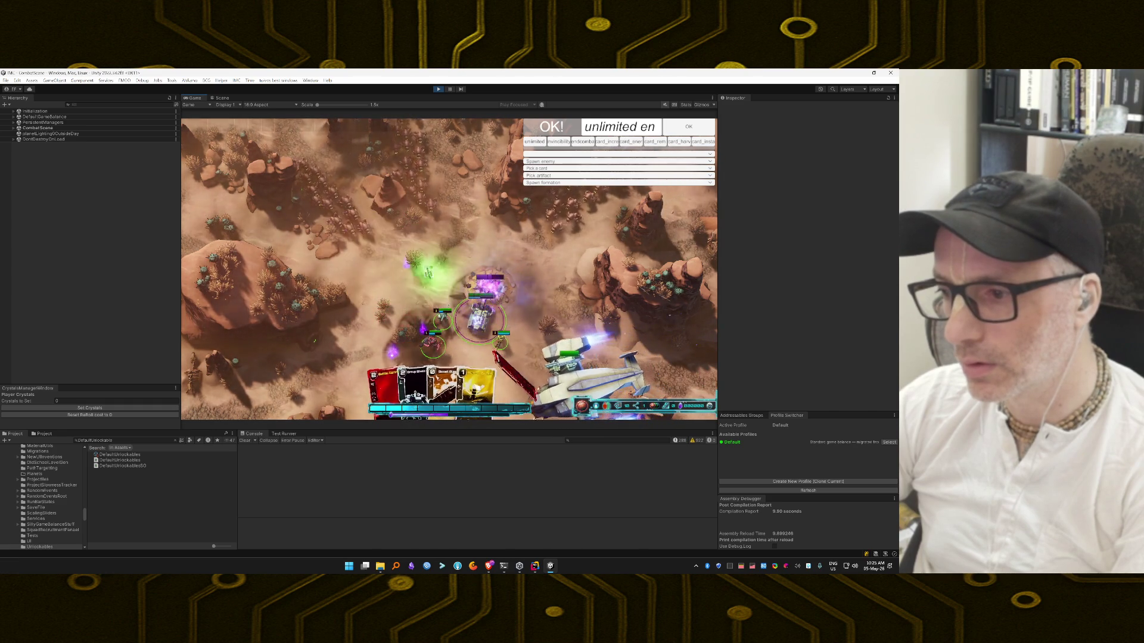
Step: Play the yellow card and Launch Flare, then fire Charged Shots and throw the Plasma Grenade
left_click(440, 246)
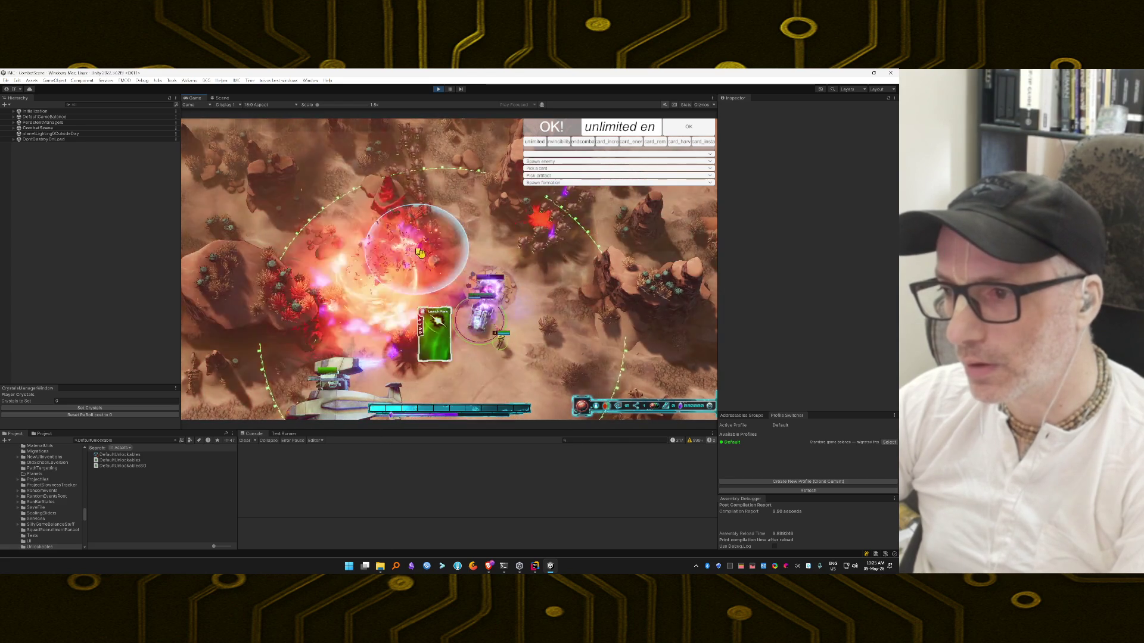
left_click(420, 254)
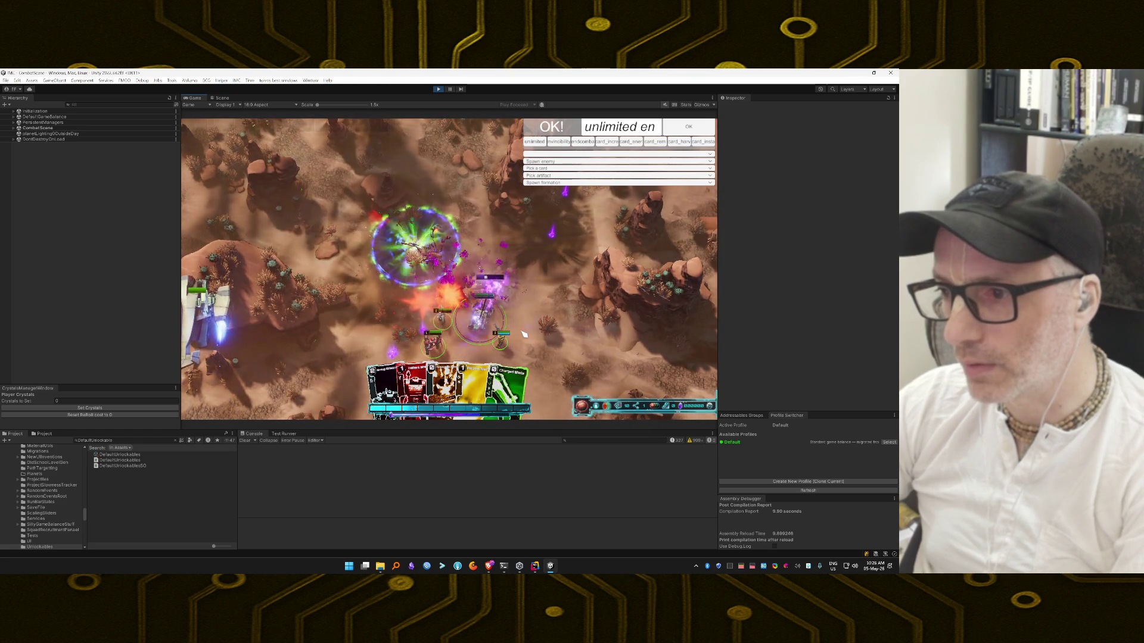
left_click_drag(506, 370, 549, 347)
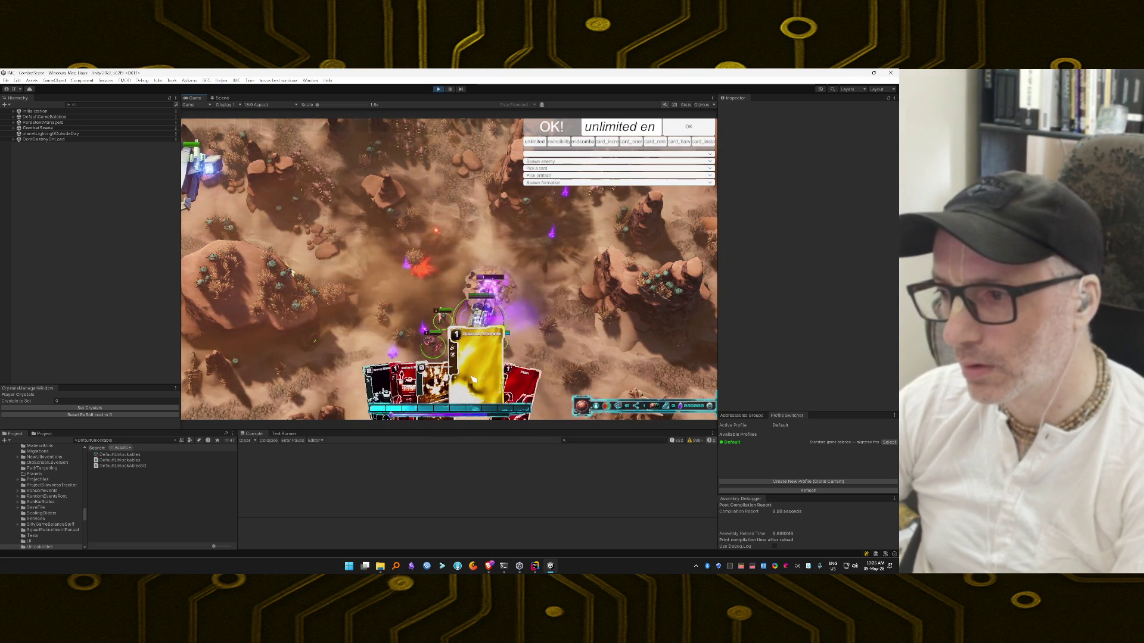
left_click_drag(527, 263, 536, 253)
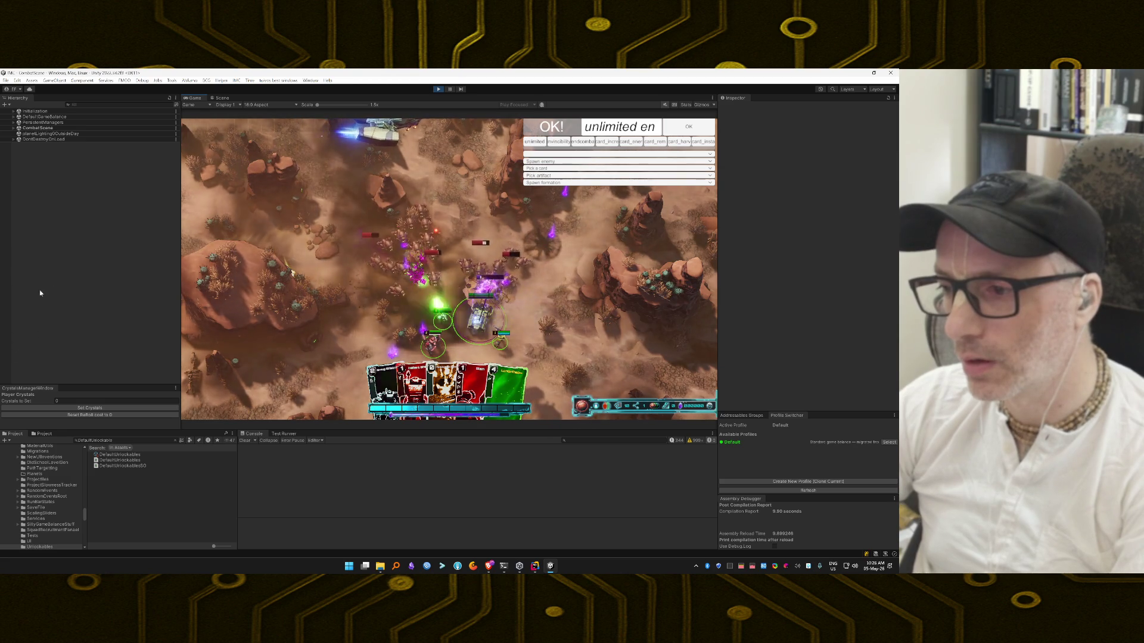
Step: Deploy the green unit card and place the Battle Banner's area ring on the battlefield
left_click(422, 284)
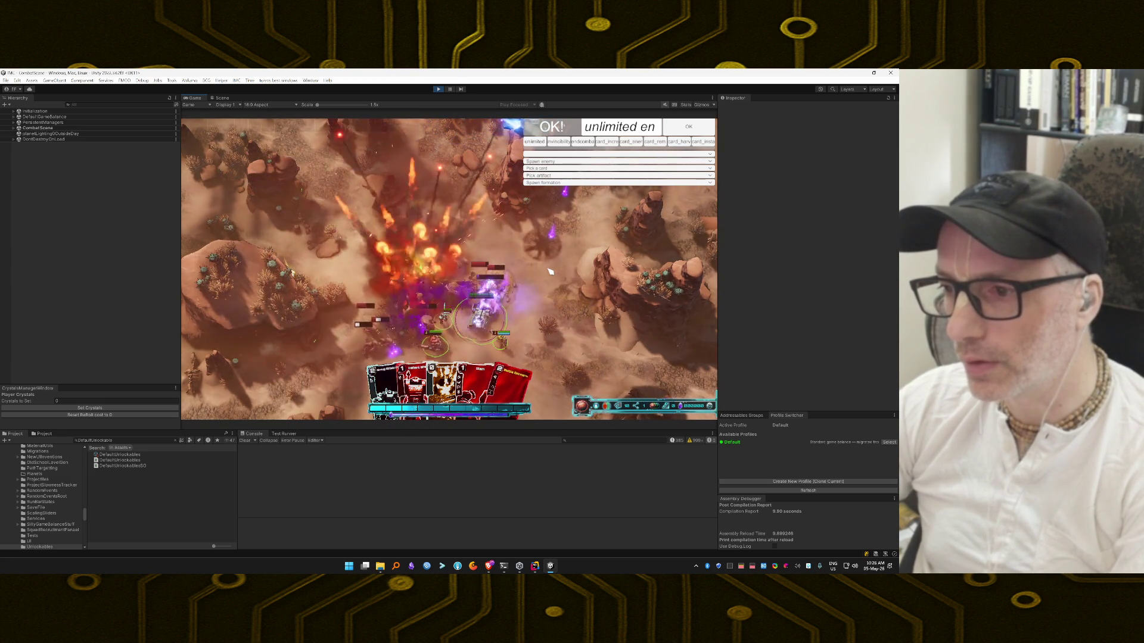
left_click(515, 380)
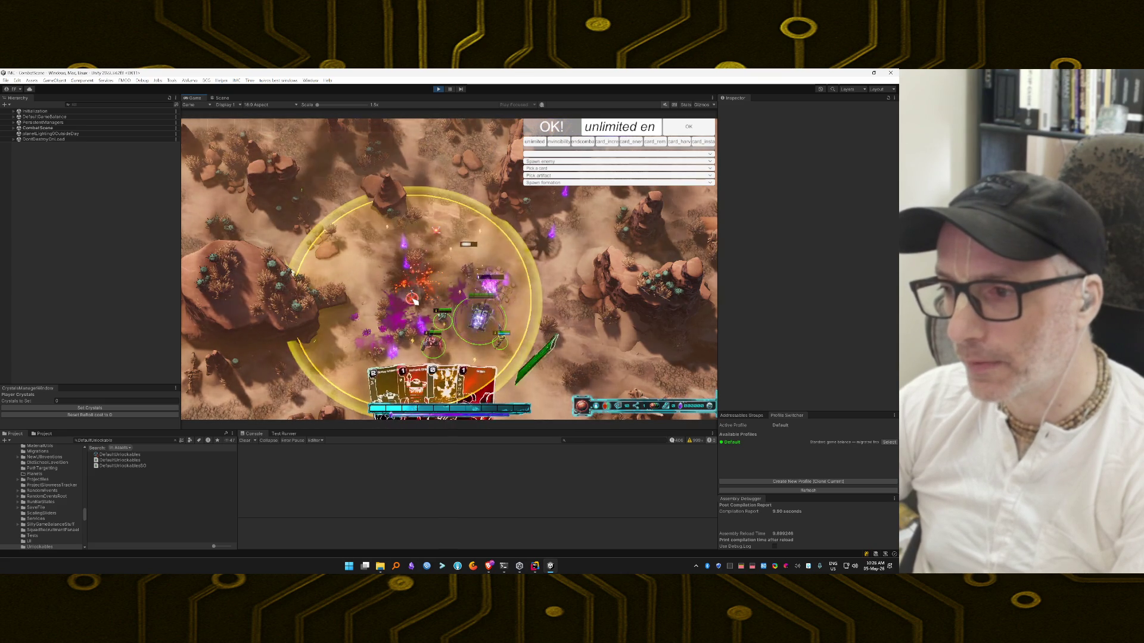
left_click(413, 300)
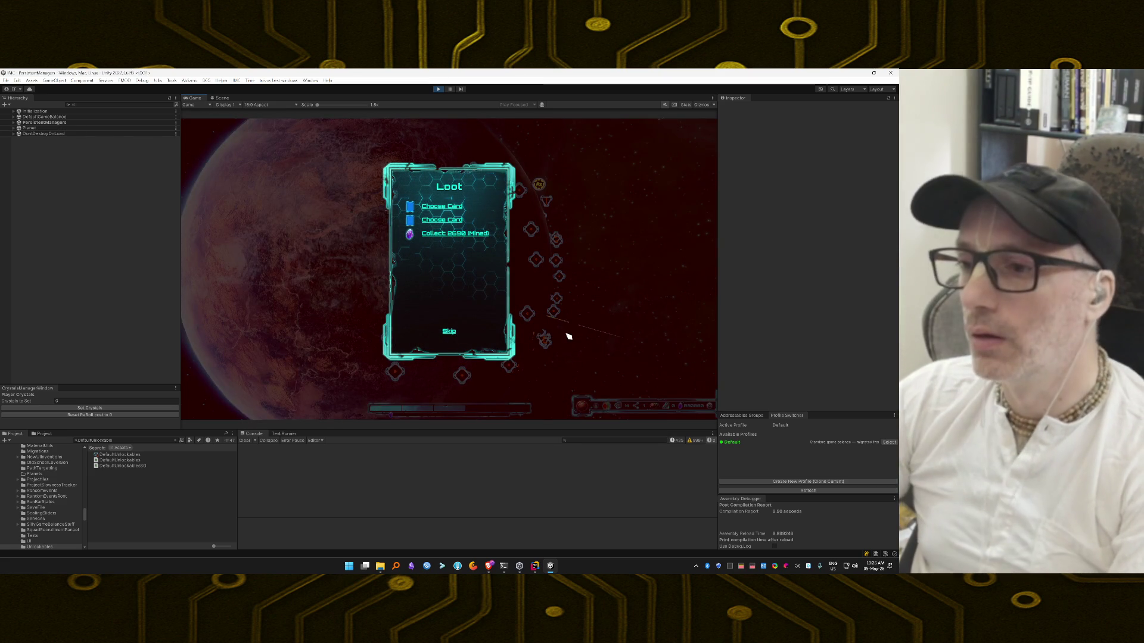
Step: Collect the 2690 mined crystals and take Plasma Turret and Line Shot as loot cards
left_click(476, 233)
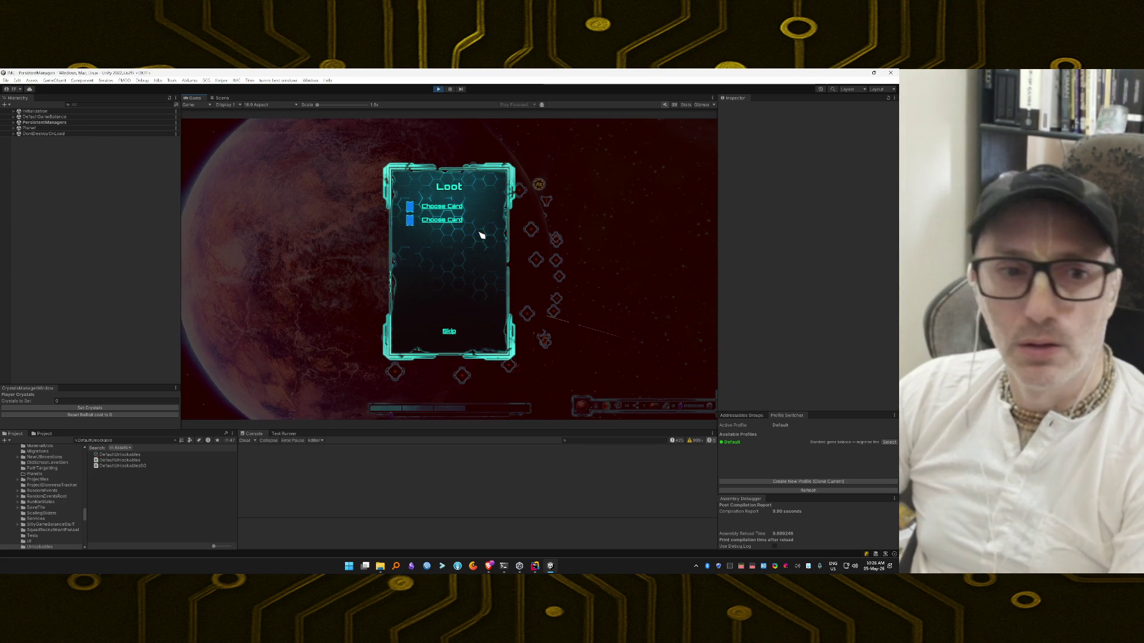
left_click(448, 220)
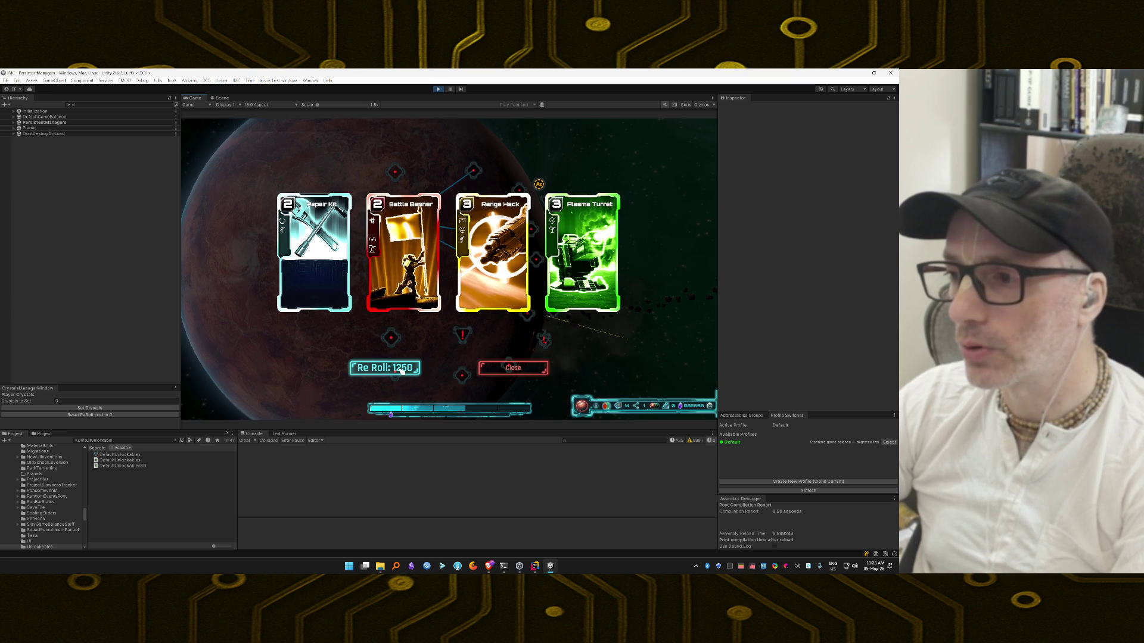
left_click(581, 256)
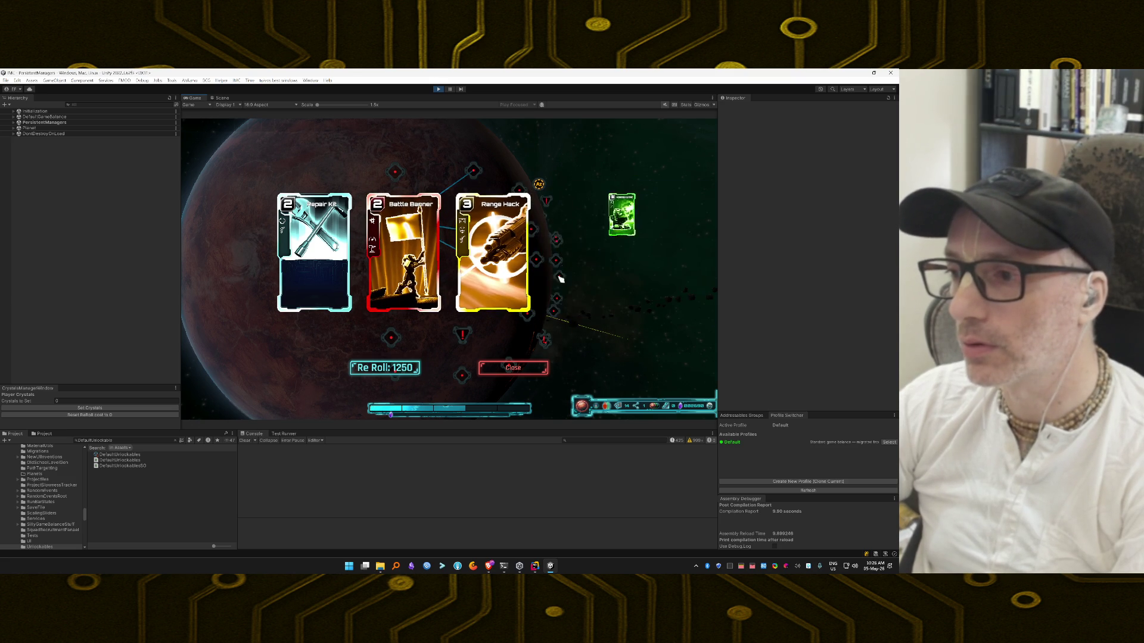
left_click(459, 207)
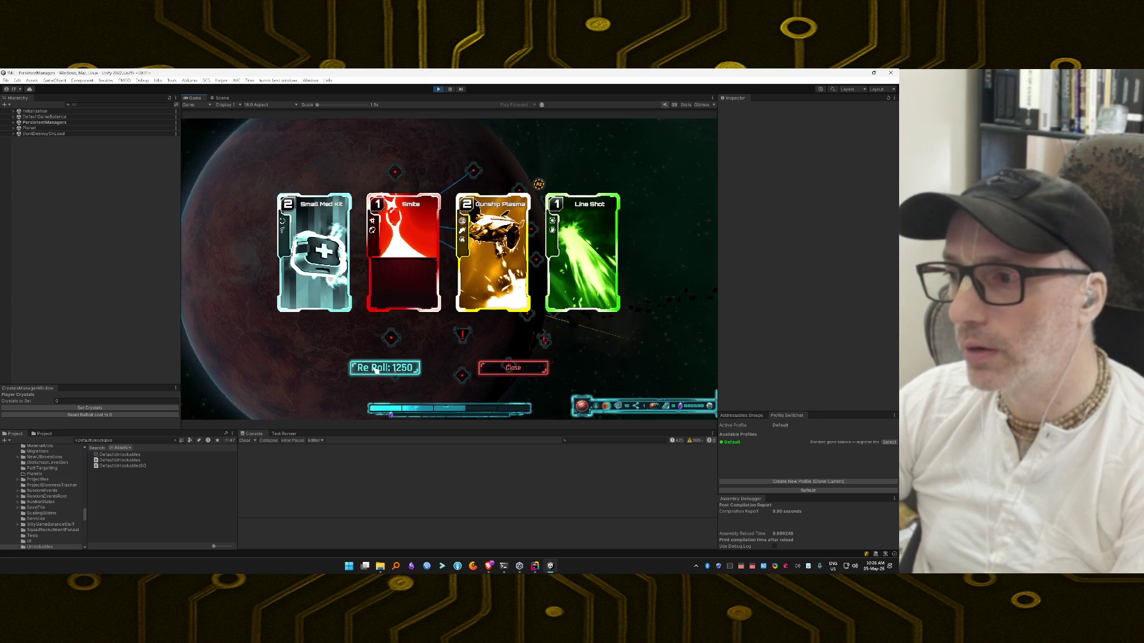
mouse_move(559, 260)
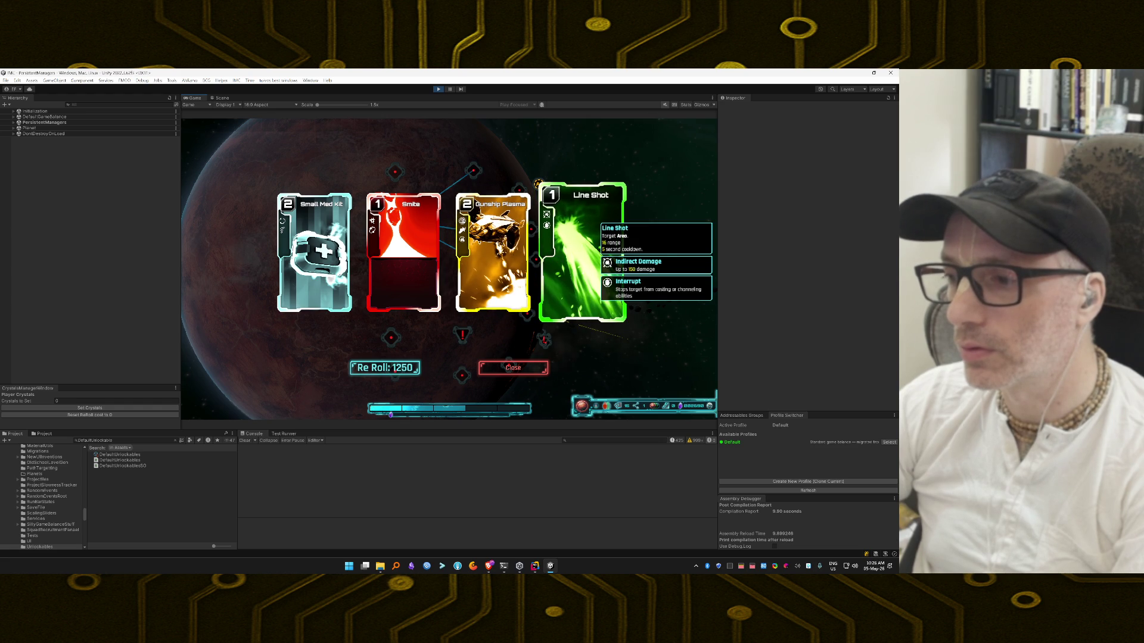
left_click(559, 260)
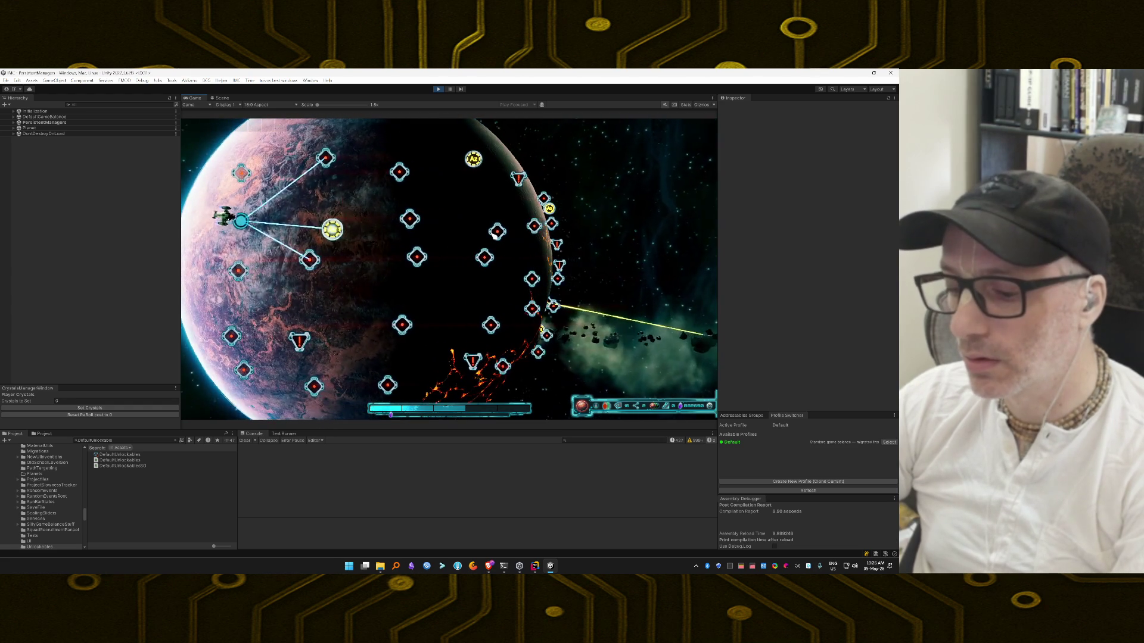
Step: Give the player 900000 crystals with the debug cheat
left_click(84, 401)
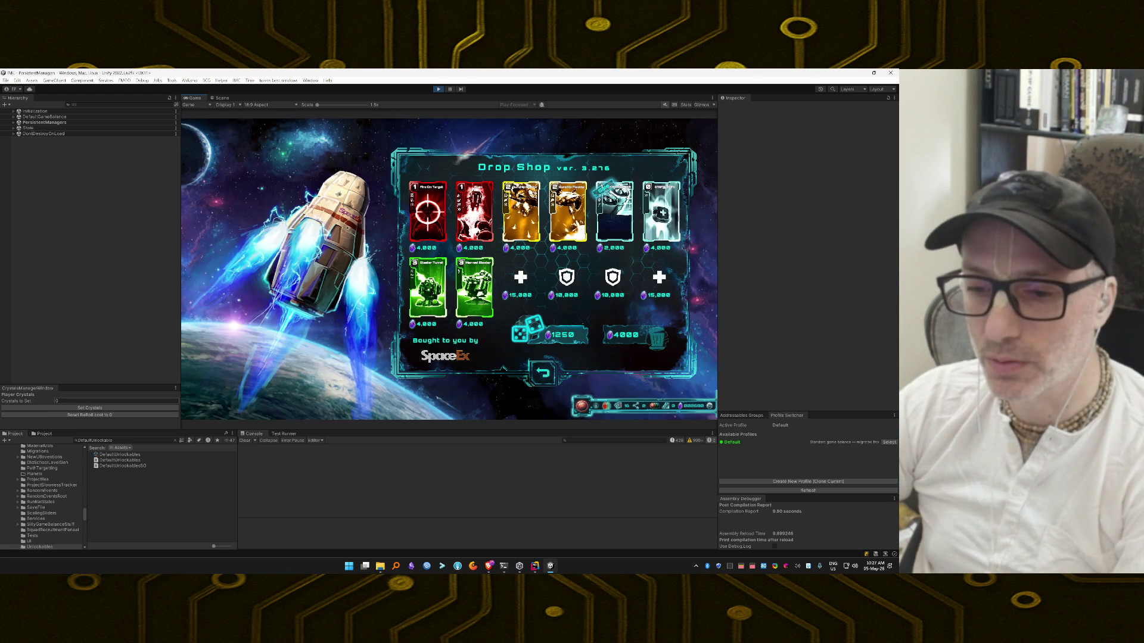
type("90000")
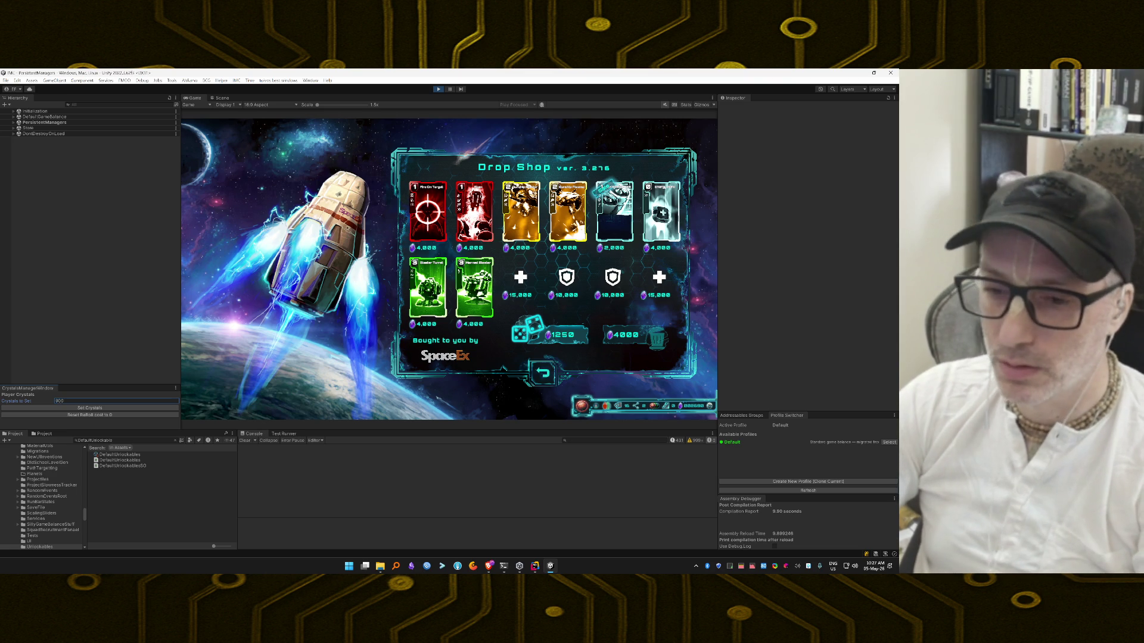
type("0")
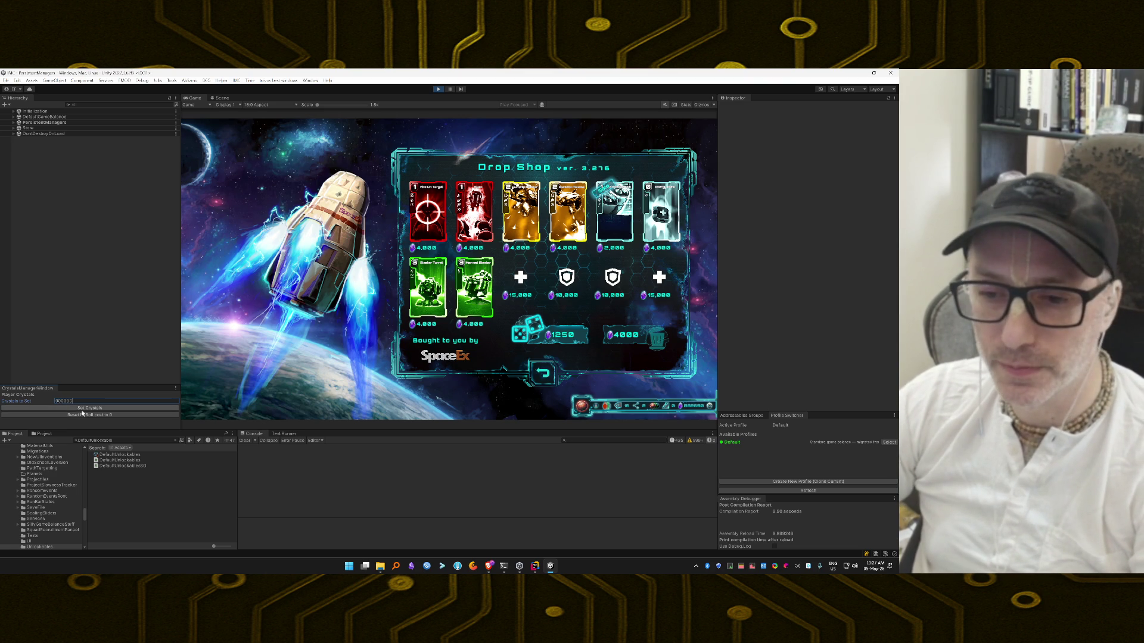
left_click(86, 409)
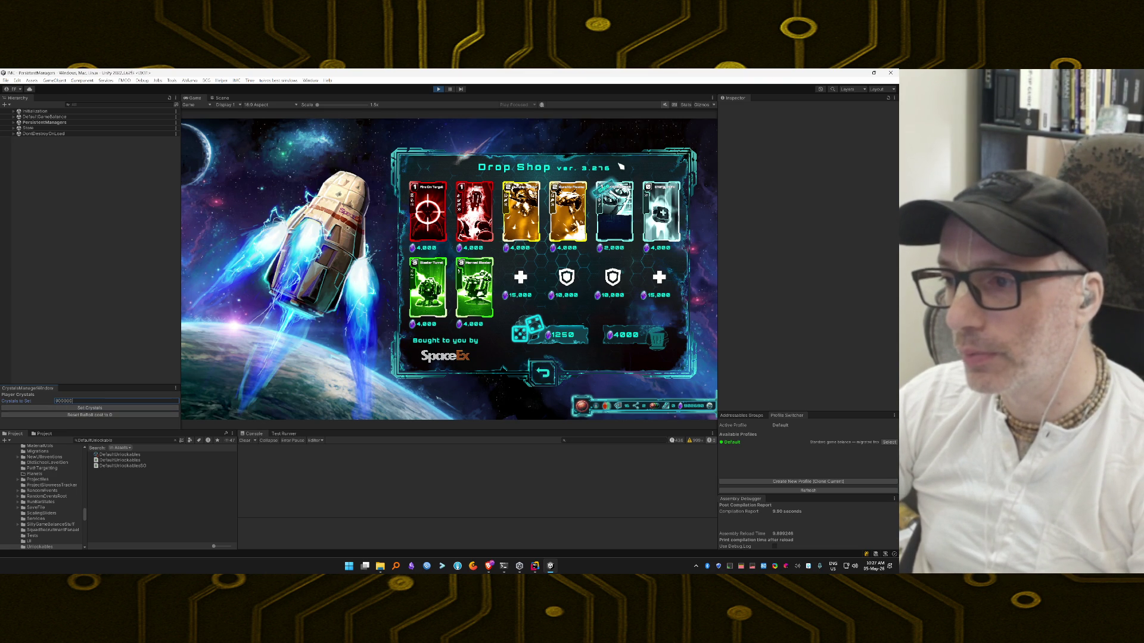
Step: Buy shop cards and accept the Boost Blaster and Gunship Blaster upgrades, rerolling the offers in between
left_click(519, 202)
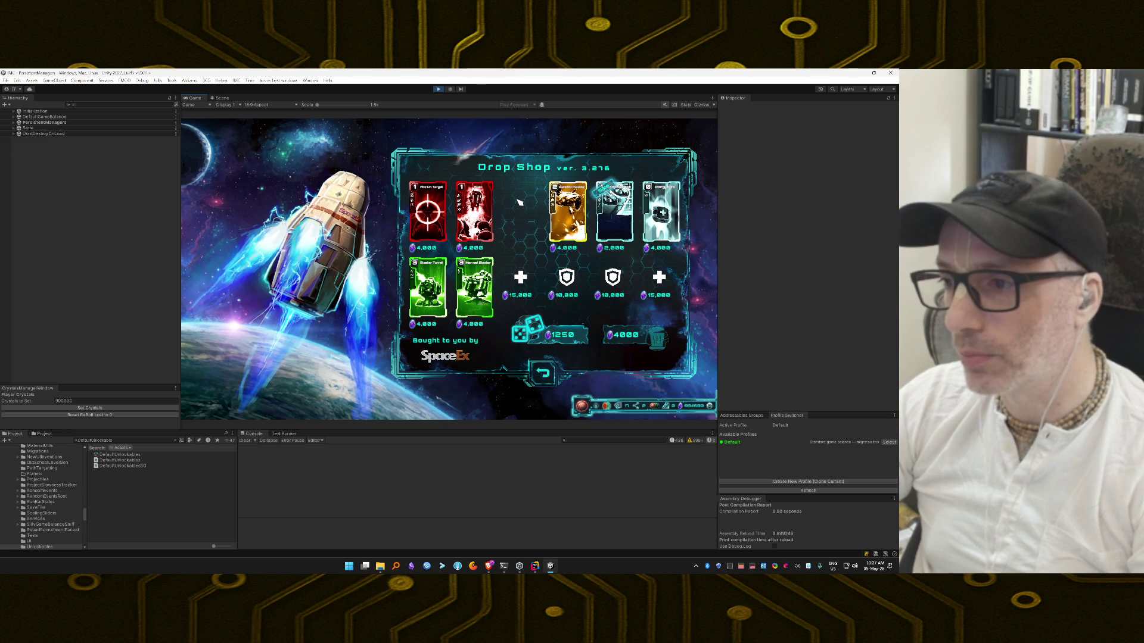
left_click(560, 337)
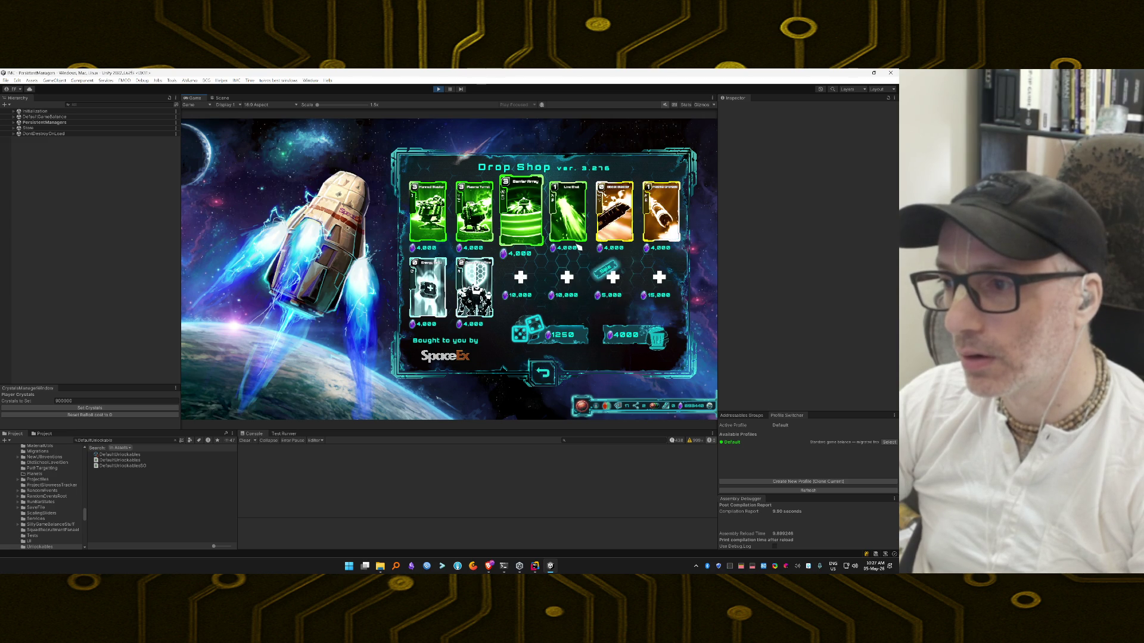
mouse_move(663, 226)
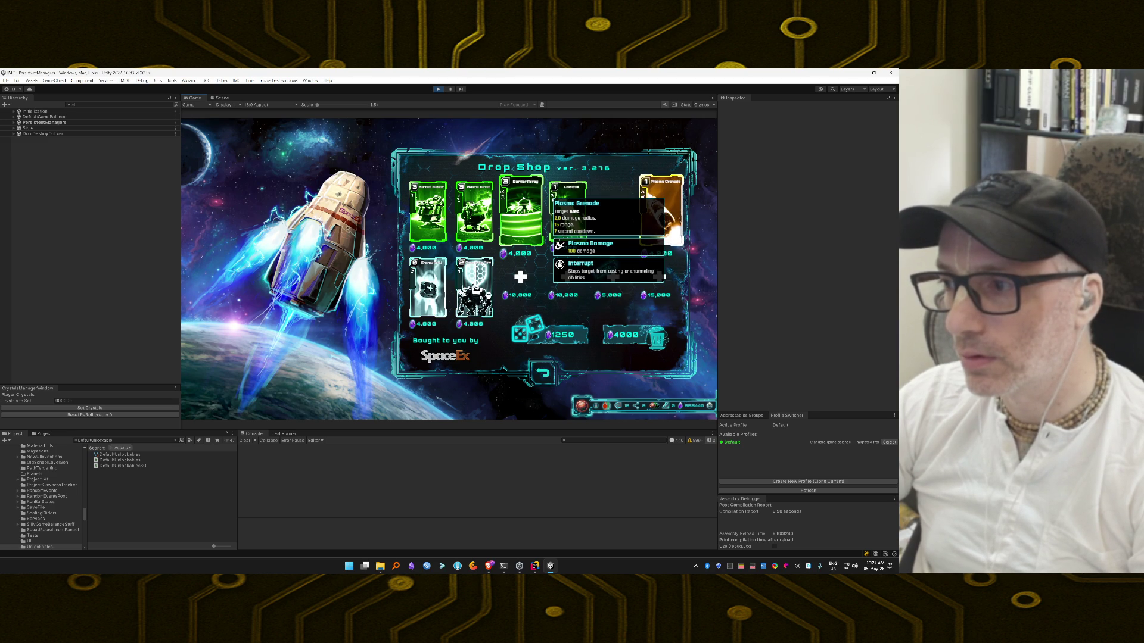
left_click(555, 335)
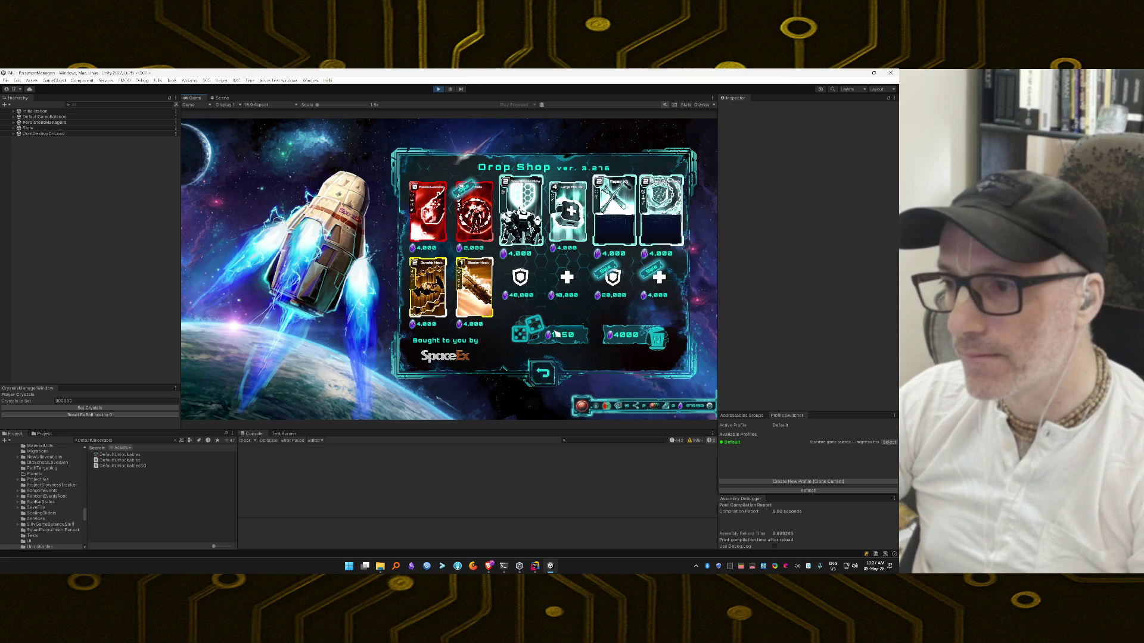
left_click(557, 335)
left_click(630, 210)
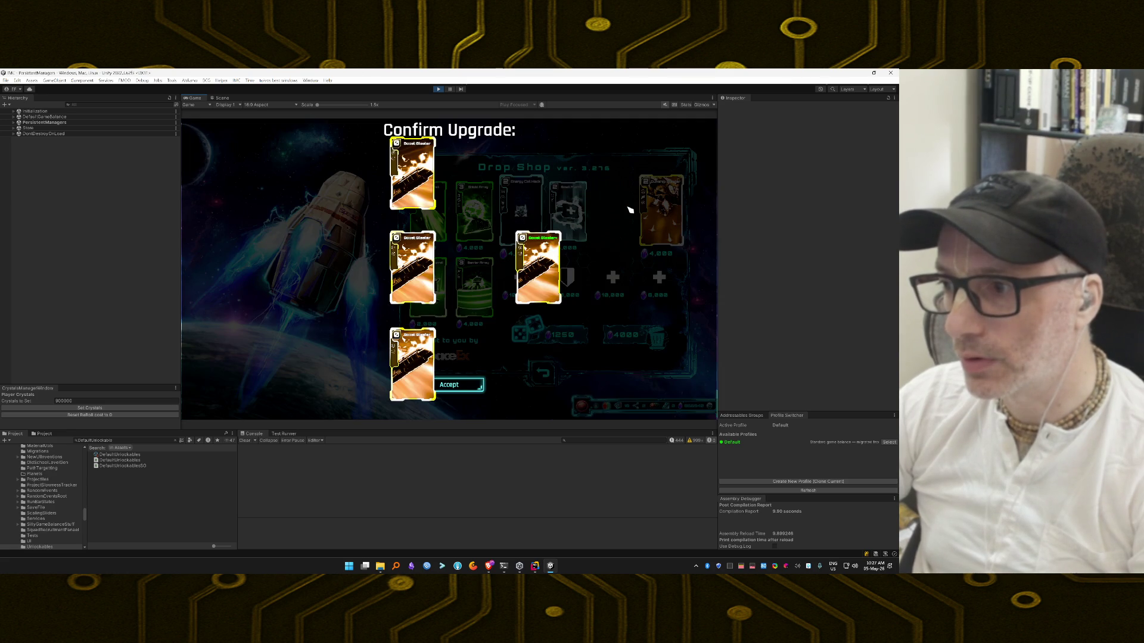
left_click(477, 384)
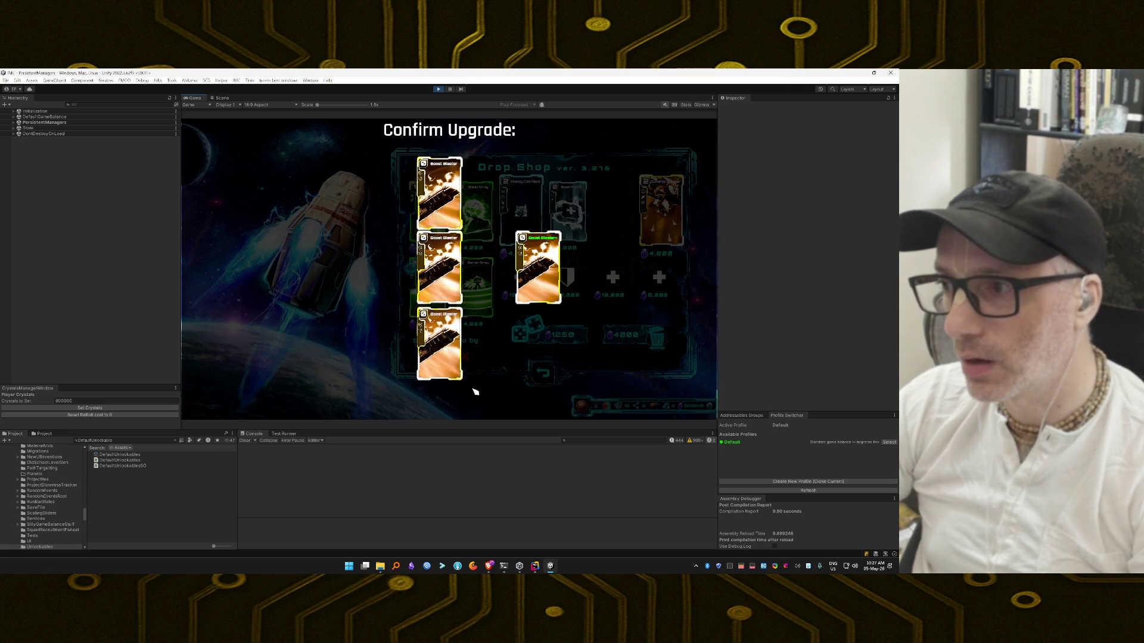
left_click(675, 202)
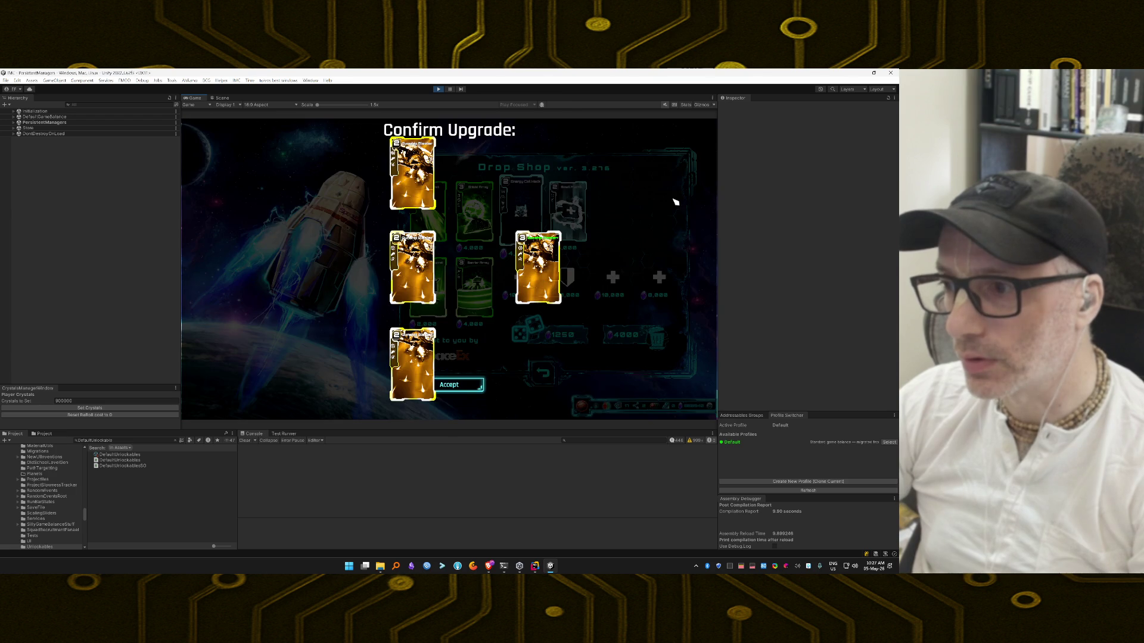
left_click(477, 385)
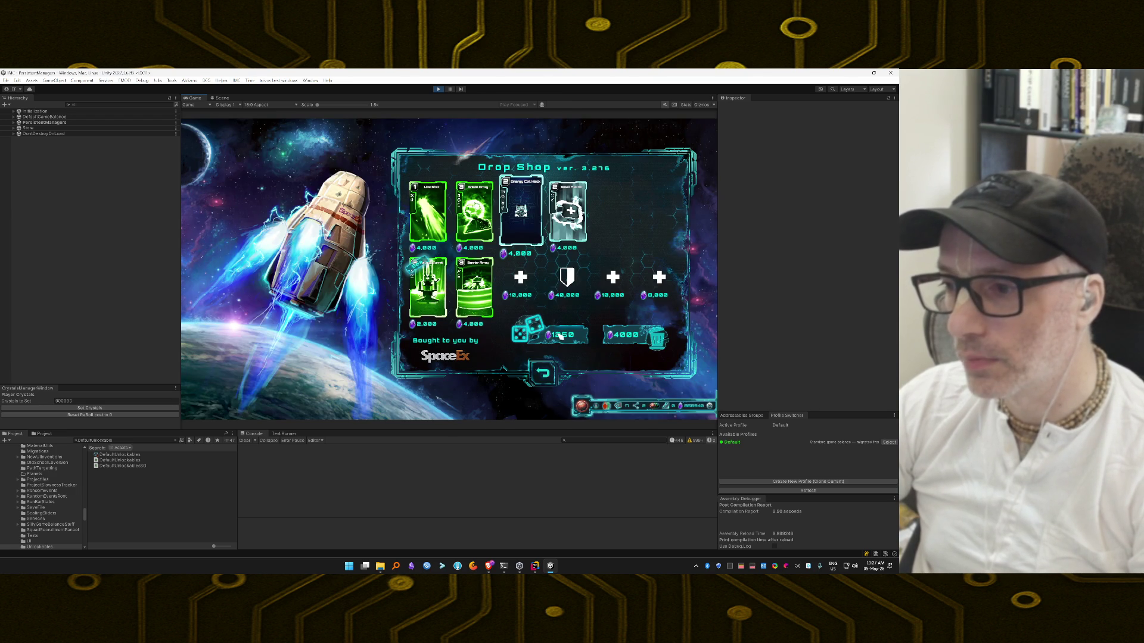
Step: Reroll the shop offers, upgrade Plasma Grenade, and buy Gunship Damage
left_click(559, 335)
left_click(560, 336)
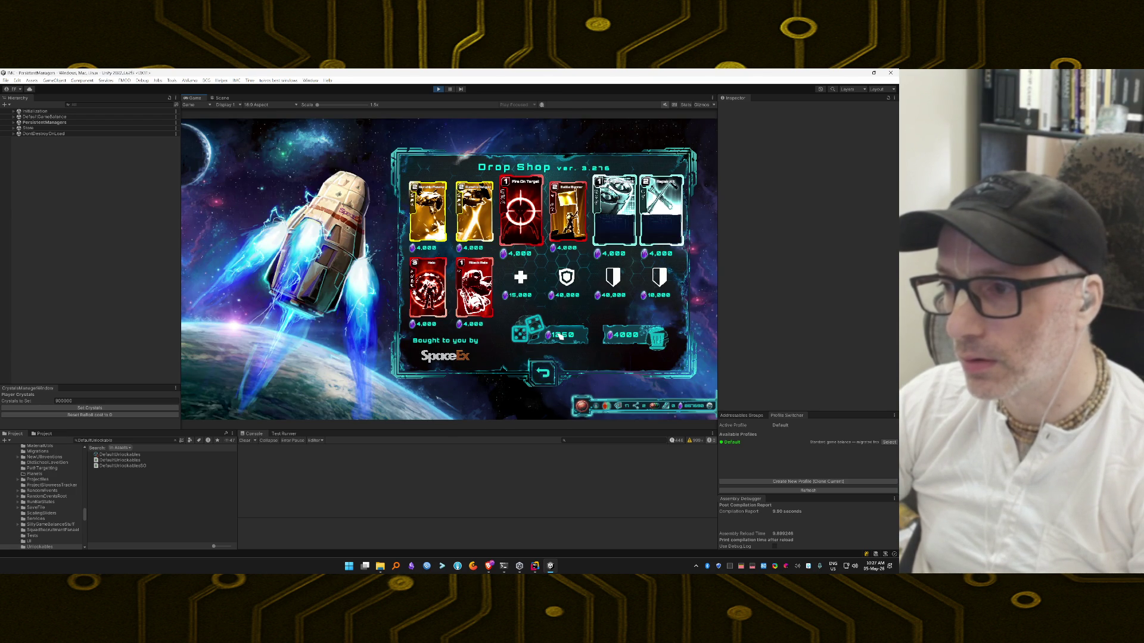
left_click(560, 336)
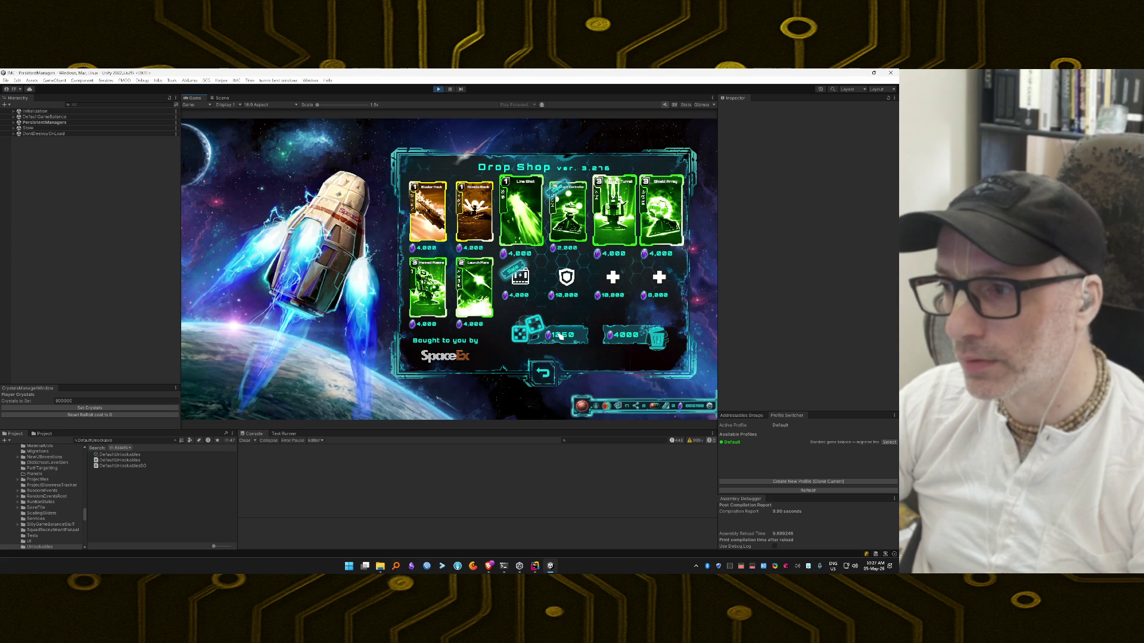
left_click(560, 337)
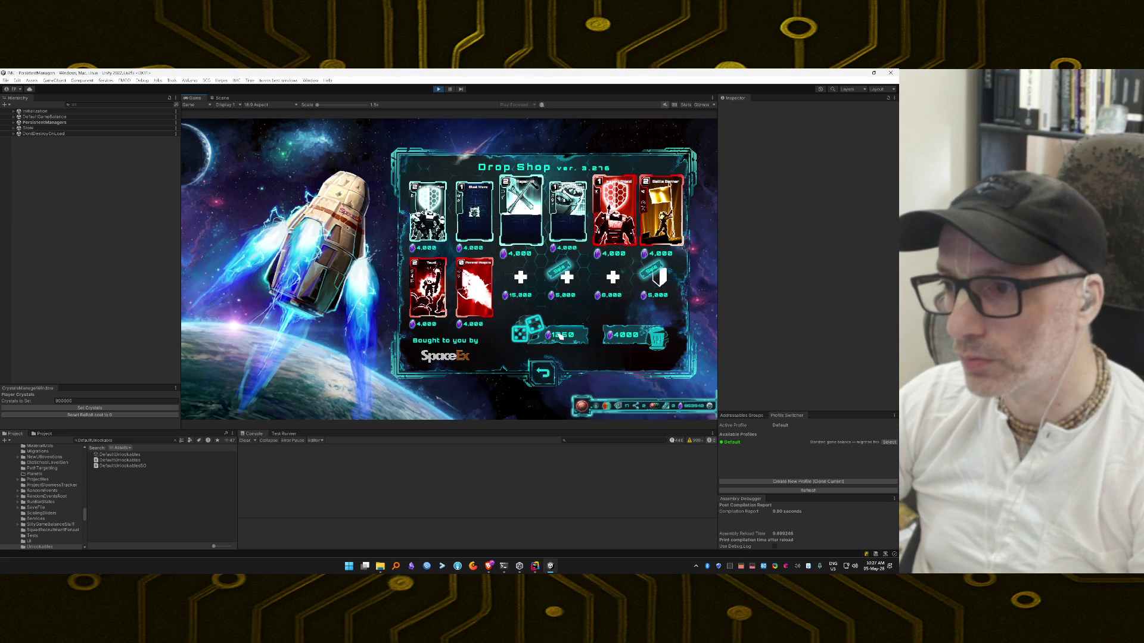
left_click(560, 337)
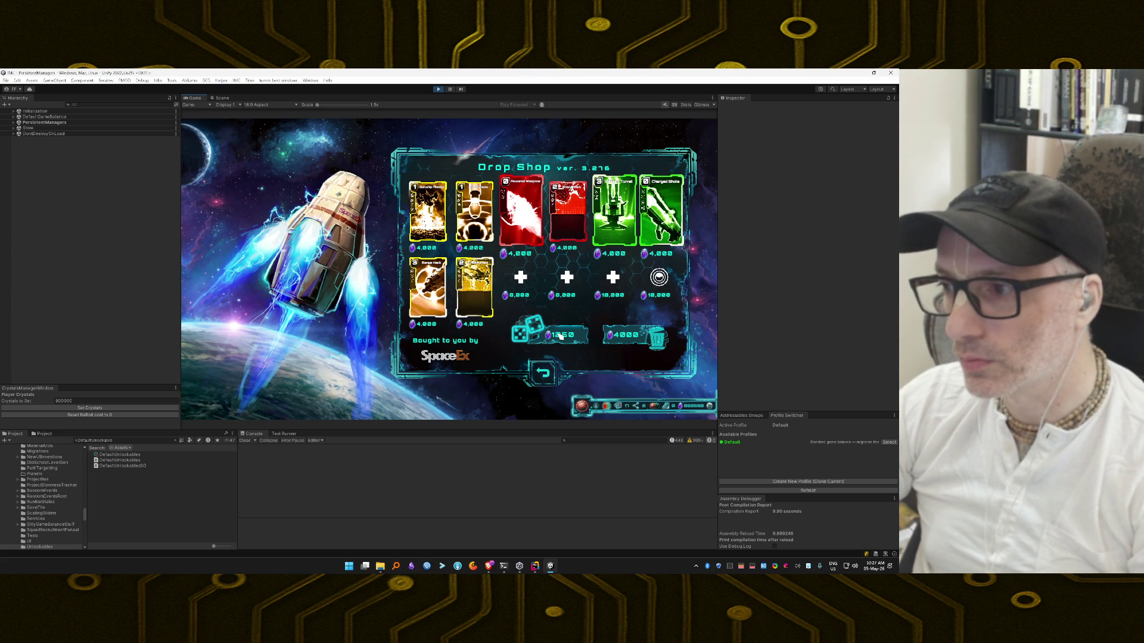
mouse_move(483, 219)
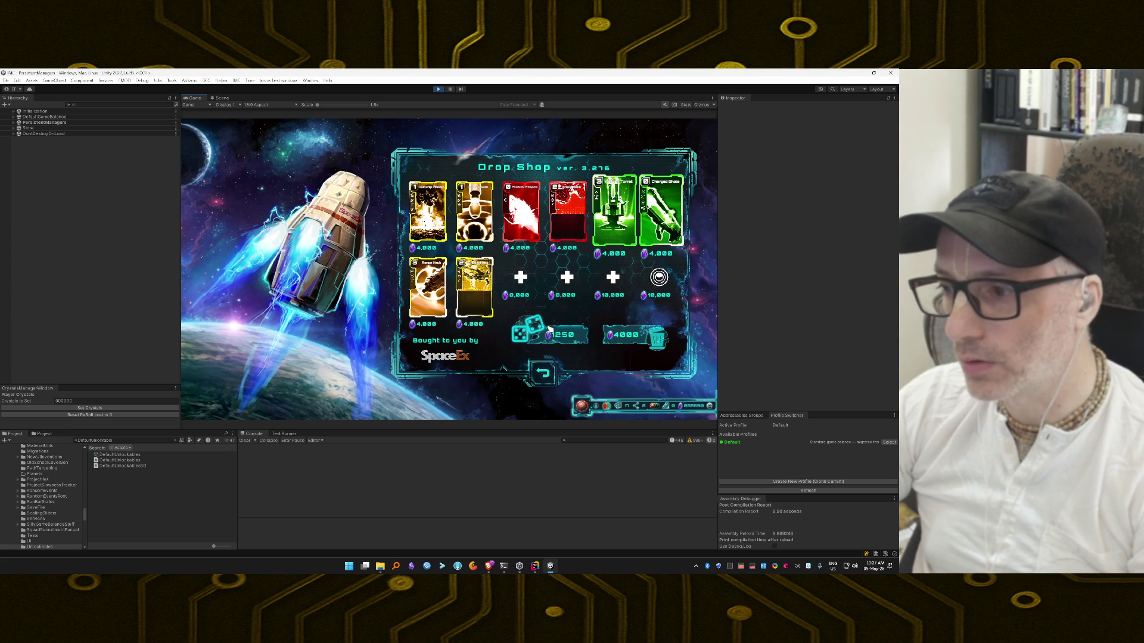
left_click(557, 335)
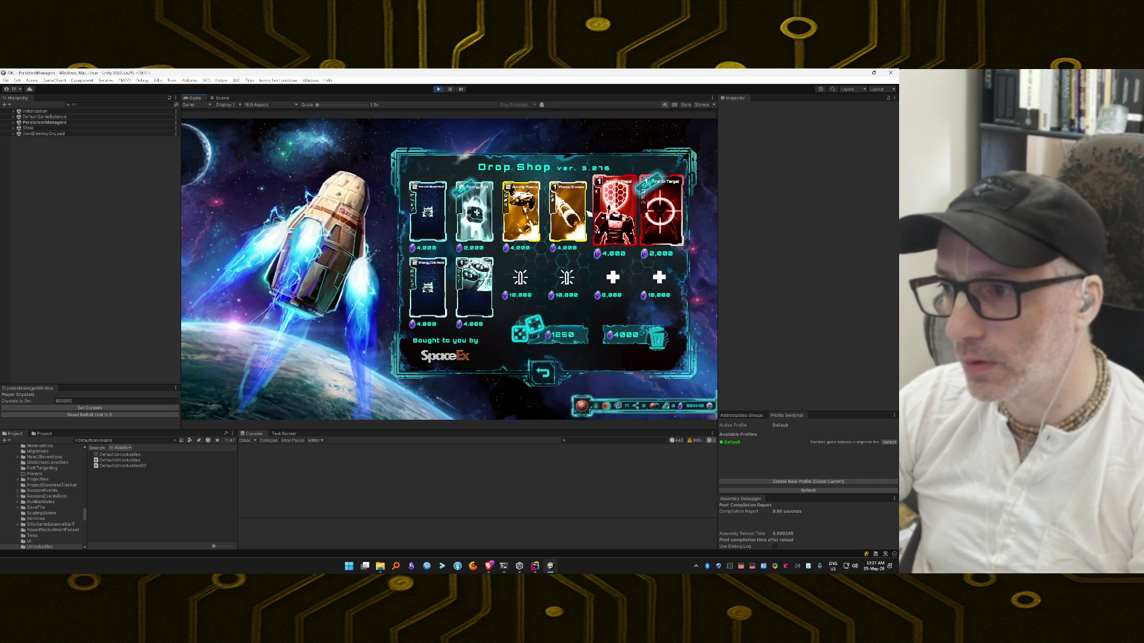
left_click(574, 205)
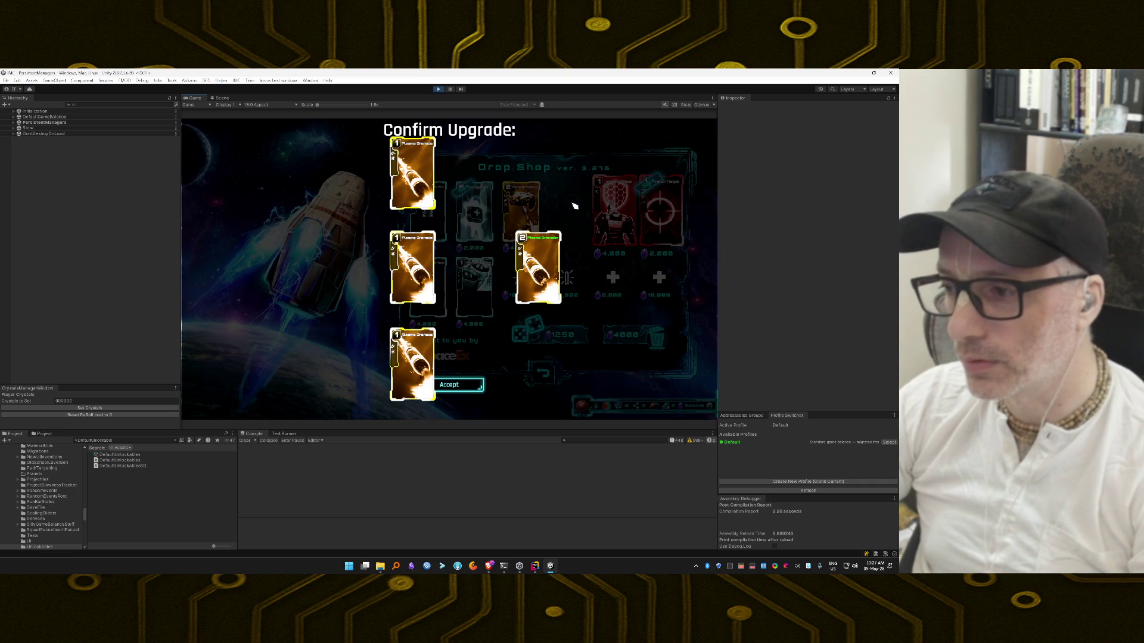
left_click(477, 384)
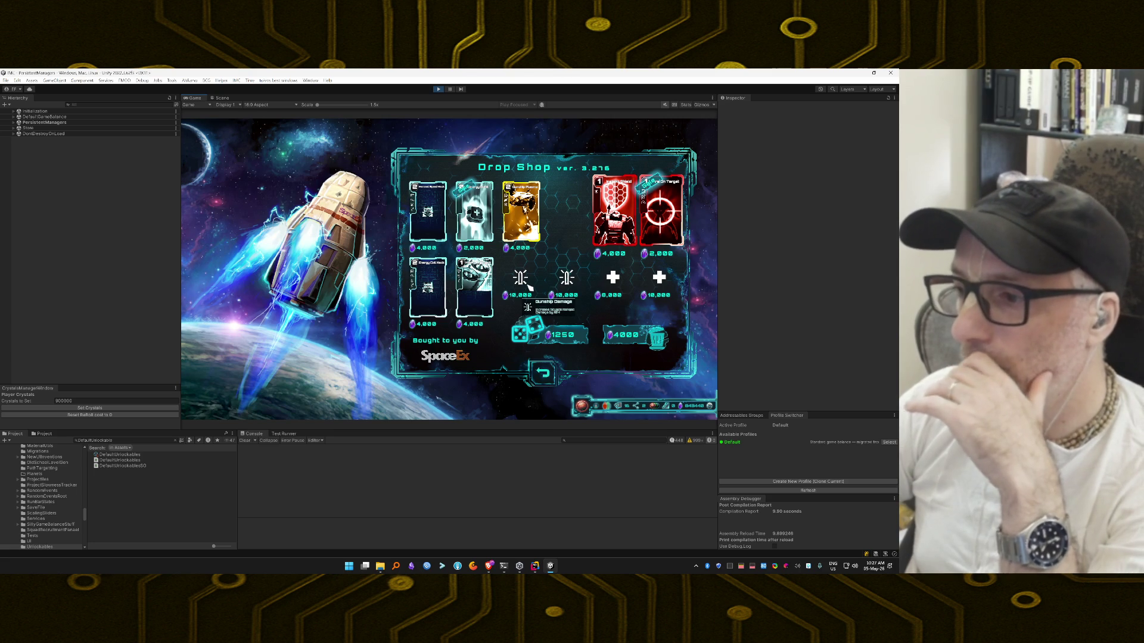
left_click(524, 283)
Step: Buy two Charged Shots cards, rerolling between them, and accept the Charged Shots upgrade
left_click(563, 335)
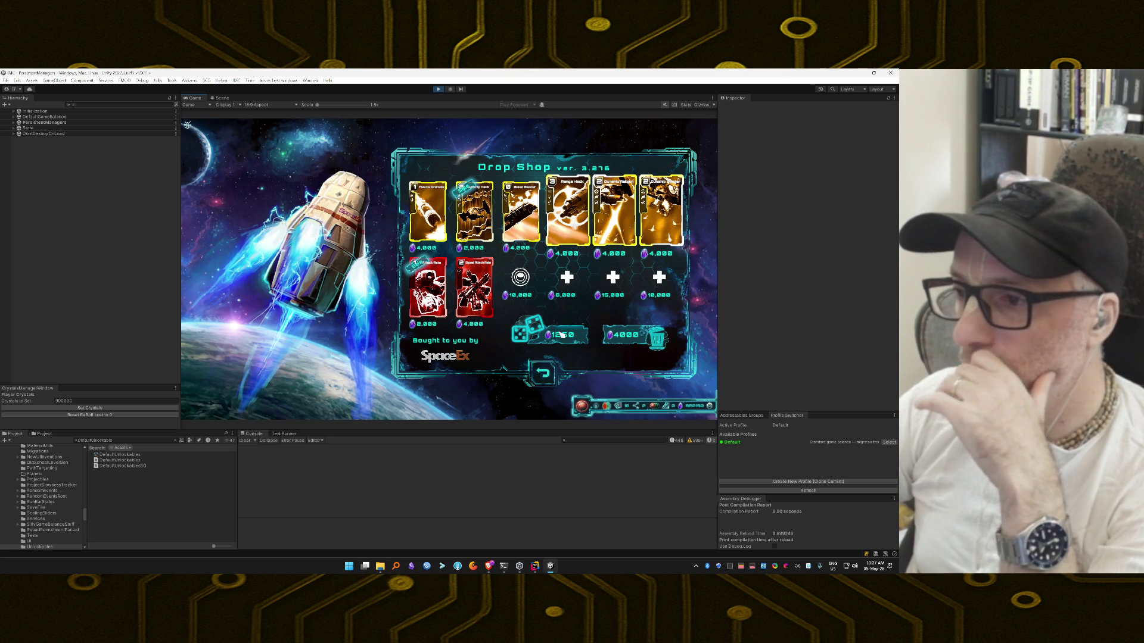
left_click(562, 335)
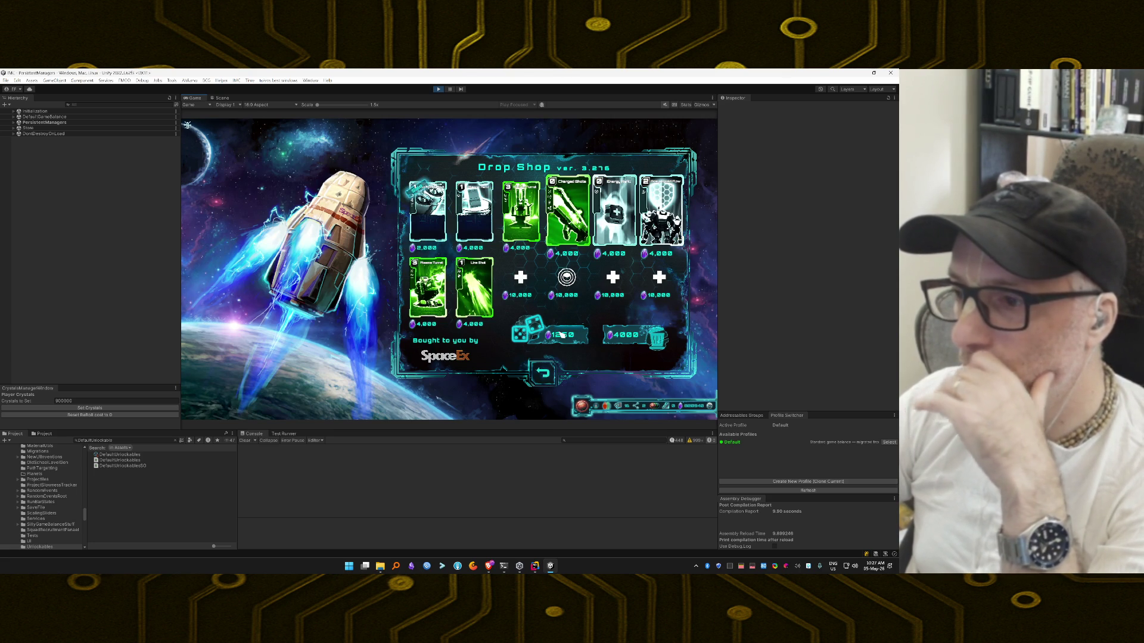
mouse_move(577, 290)
left_click(568, 218)
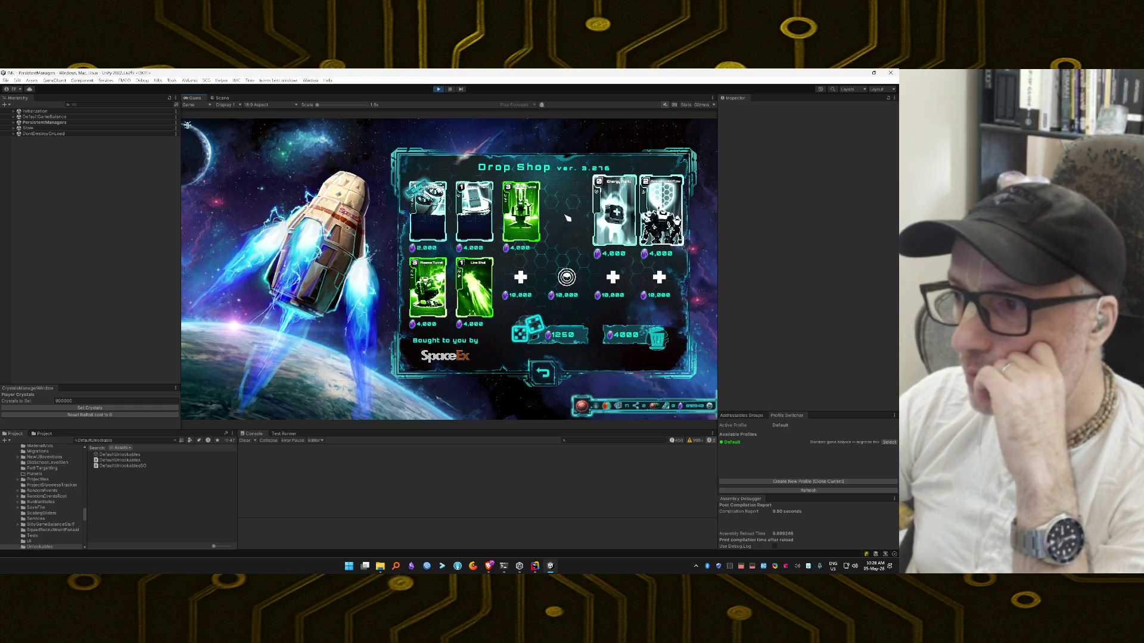
left_click(564, 336)
left_click(564, 337)
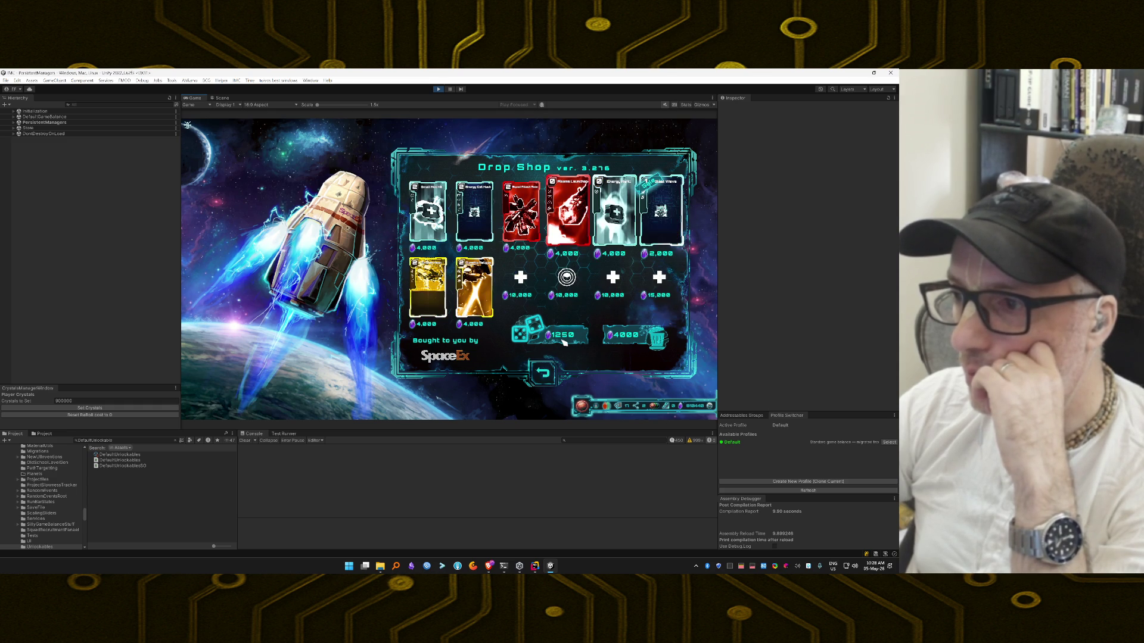
left_click(563, 341)
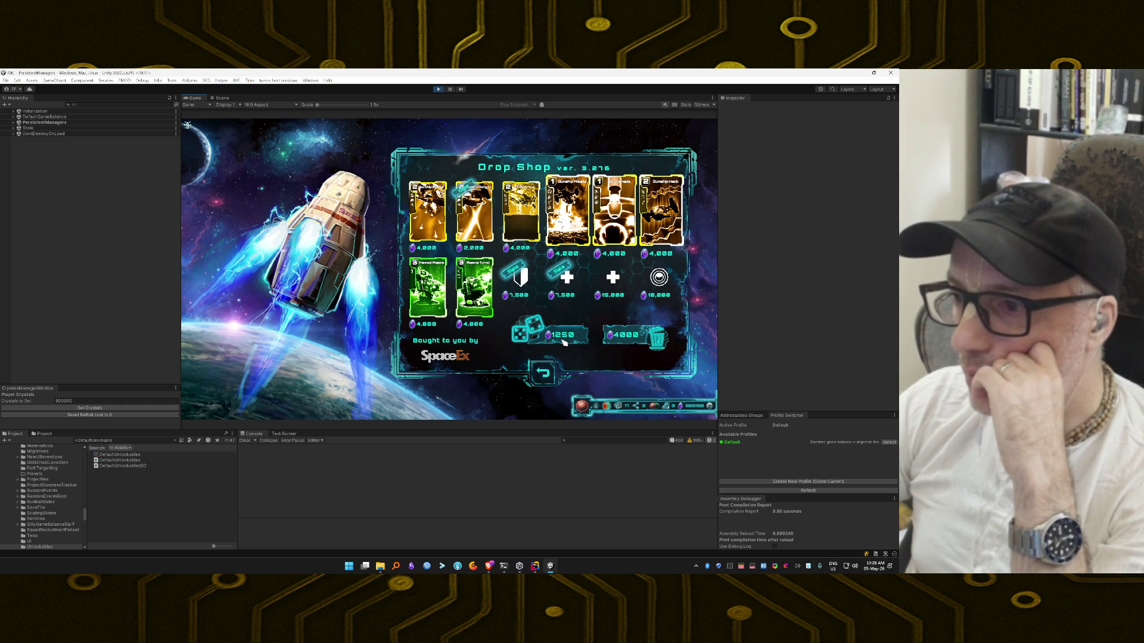
left_click(562, 342)
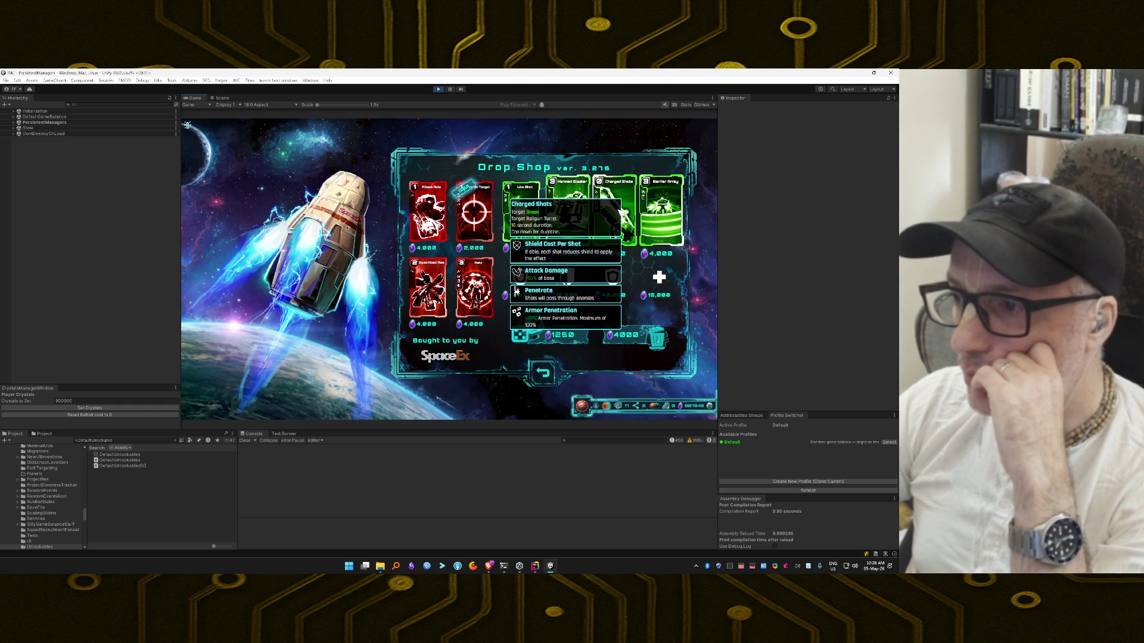
left_click(588, 296)
left_click(479, 382)
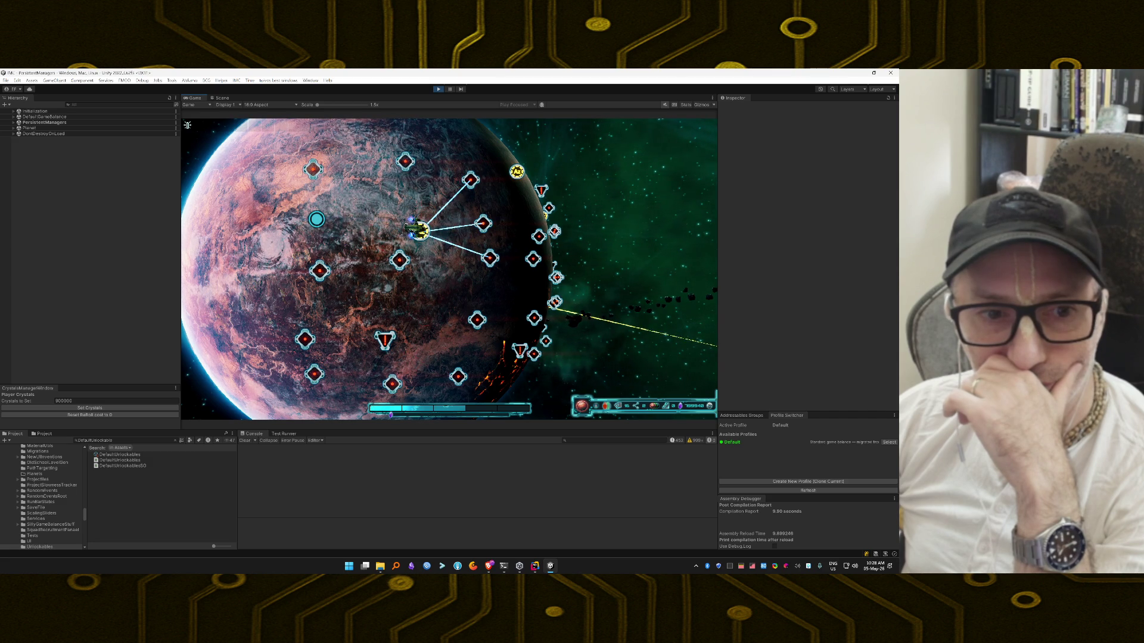
Step: Fly the ship to the Desert Canyon node and launch the squad into the mission
left_click(470, 180)
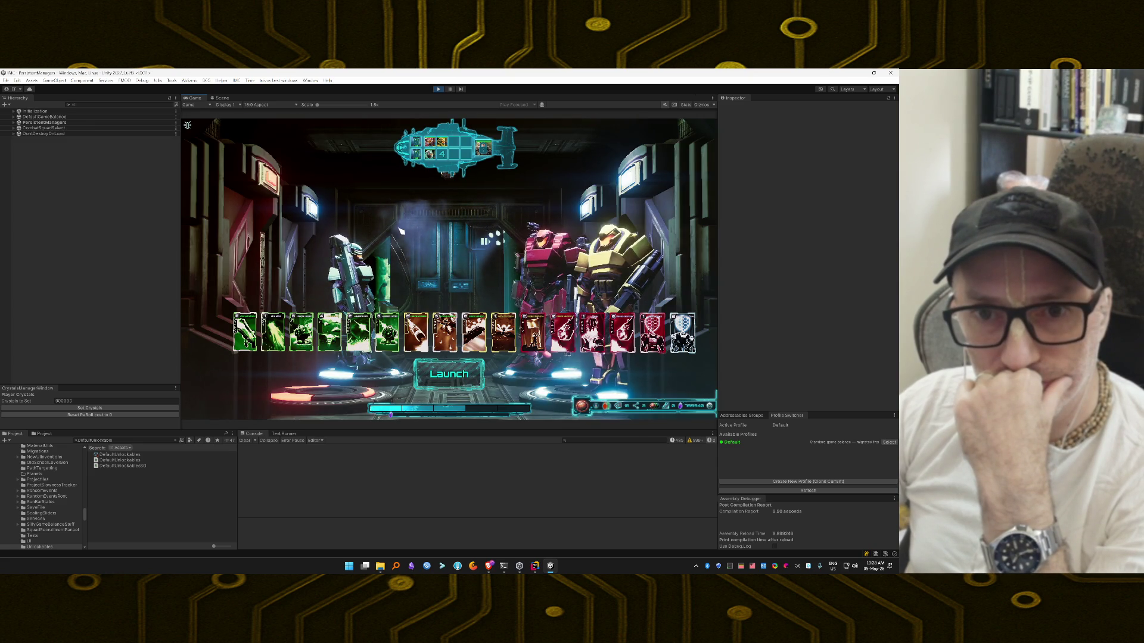
left_click(463, 376)
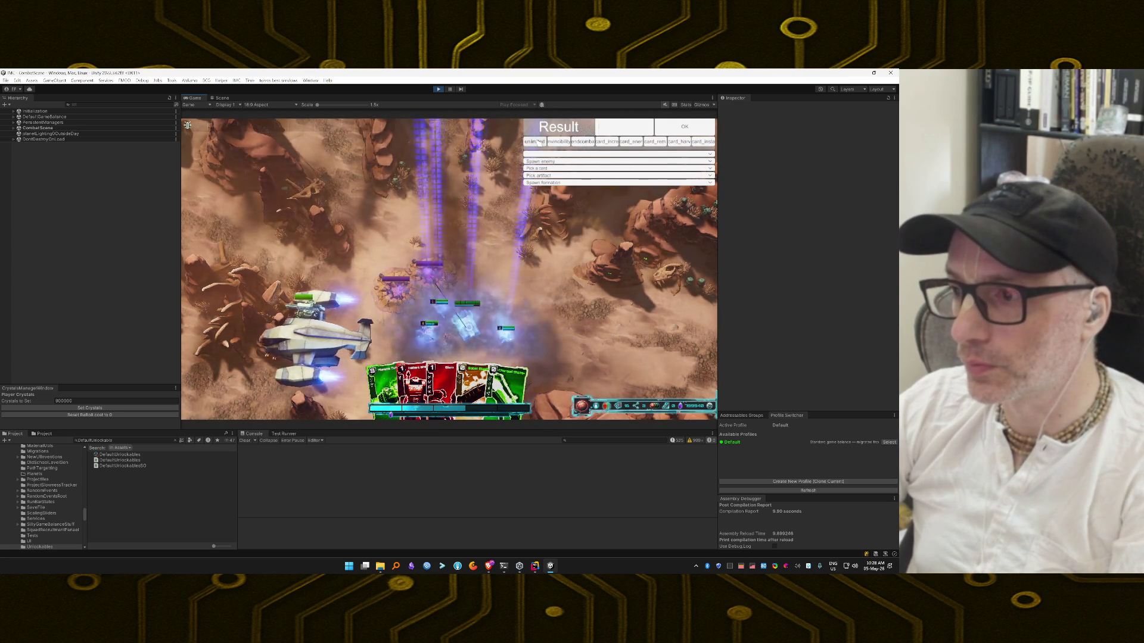
Step: Enable invincibility, then play Charged Shot and fire the Line Shot beam toward the upper left
left_click(534, 142)
left_click(557, 142)
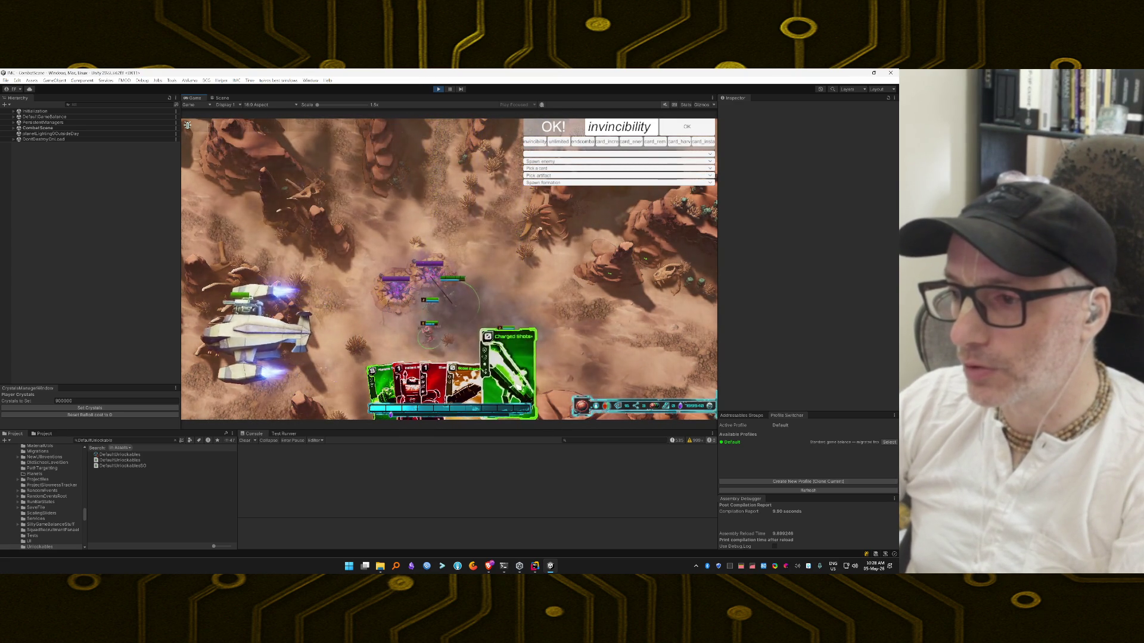
left_click_drag(543, 319, 544, 320)
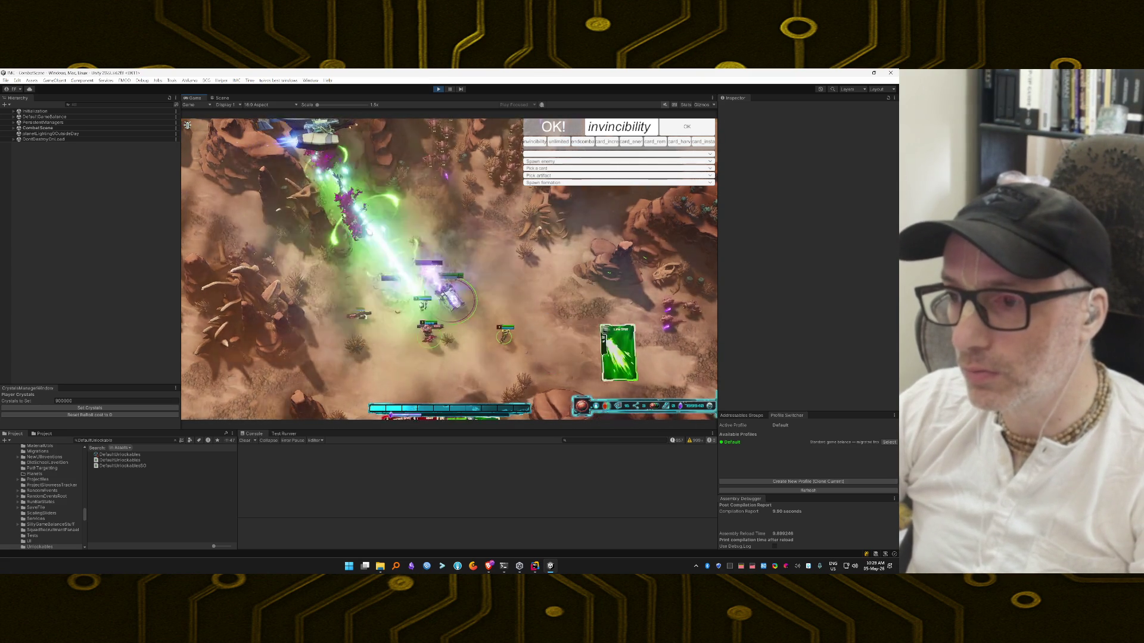
left_click(368, 232)
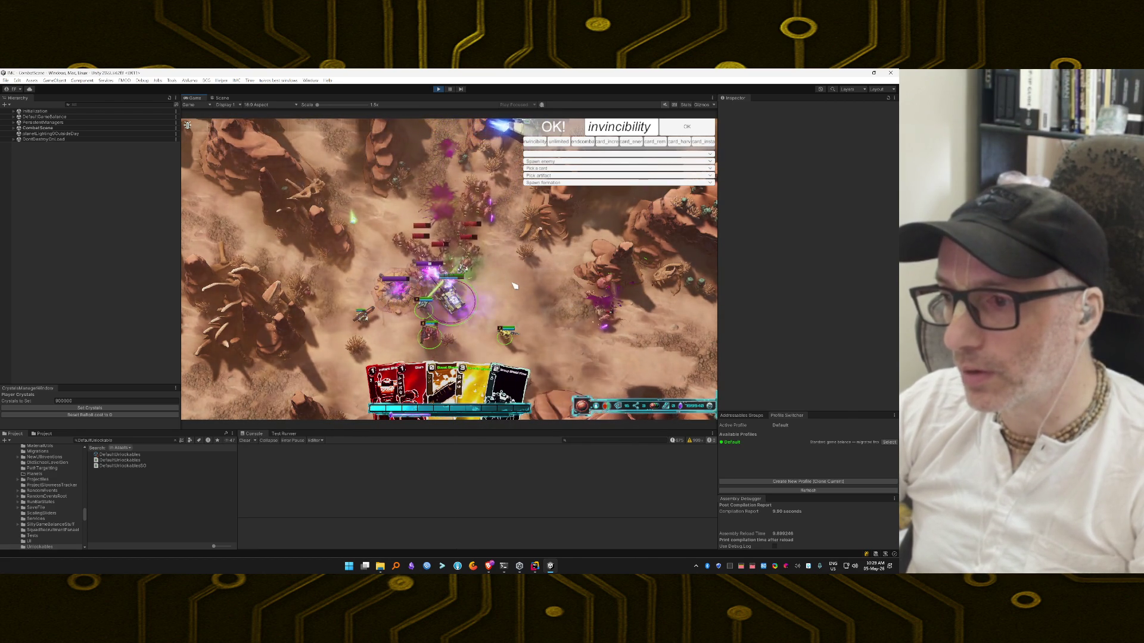
Step: Play the yellow card near the tank and the explosion card on the enemies
left_click(458, 387)
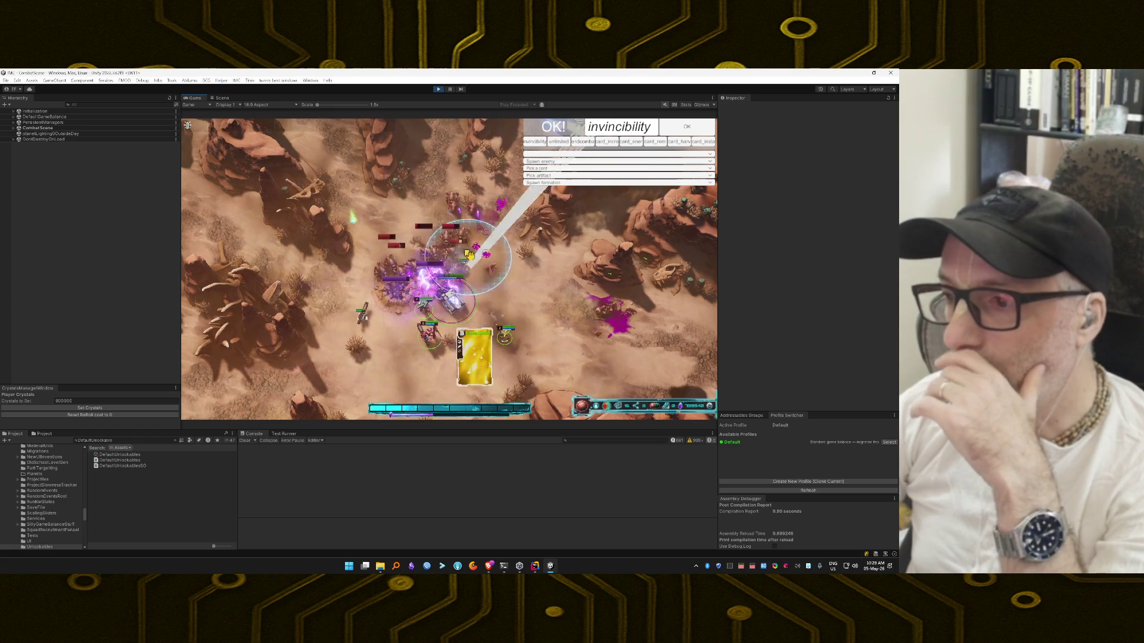
left_click(420, 242)
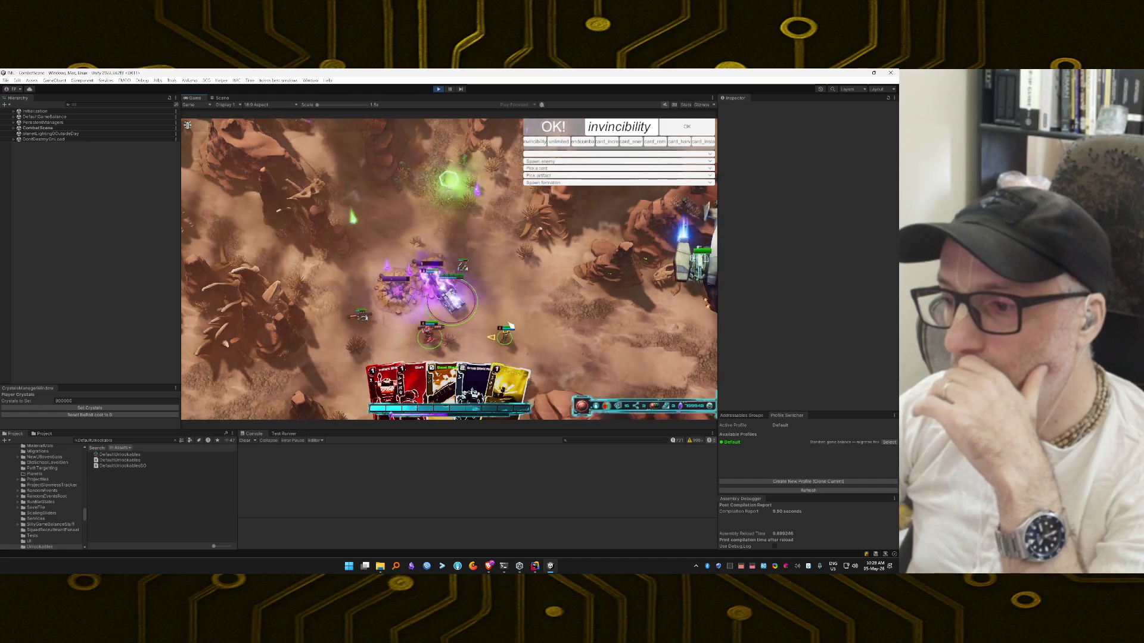
left_click(486, 381)
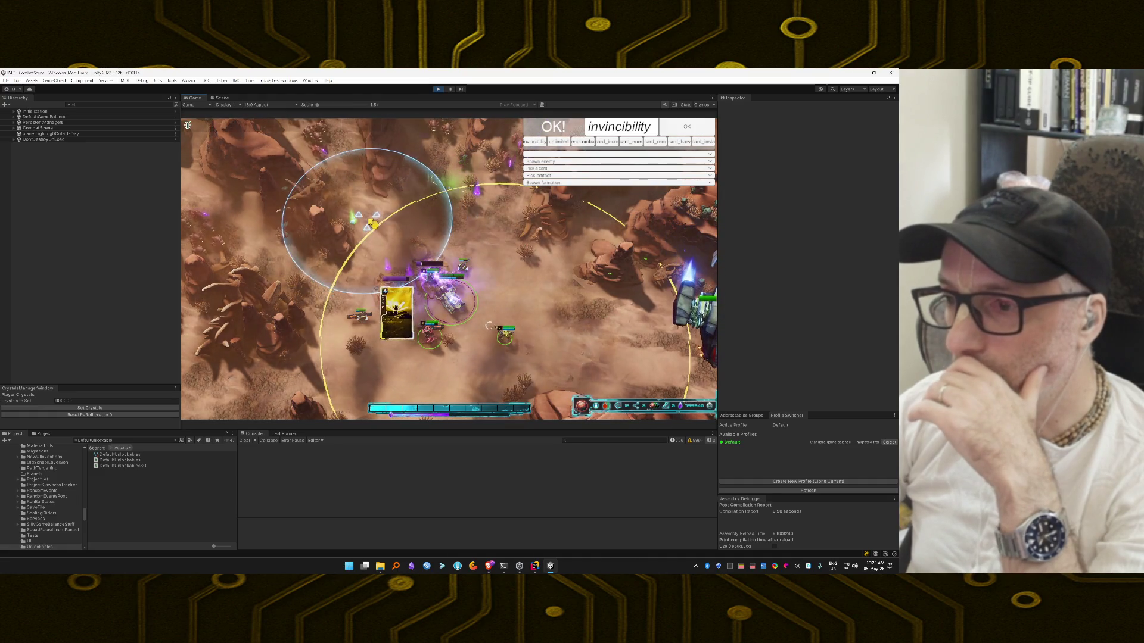
right_click(496, 296)
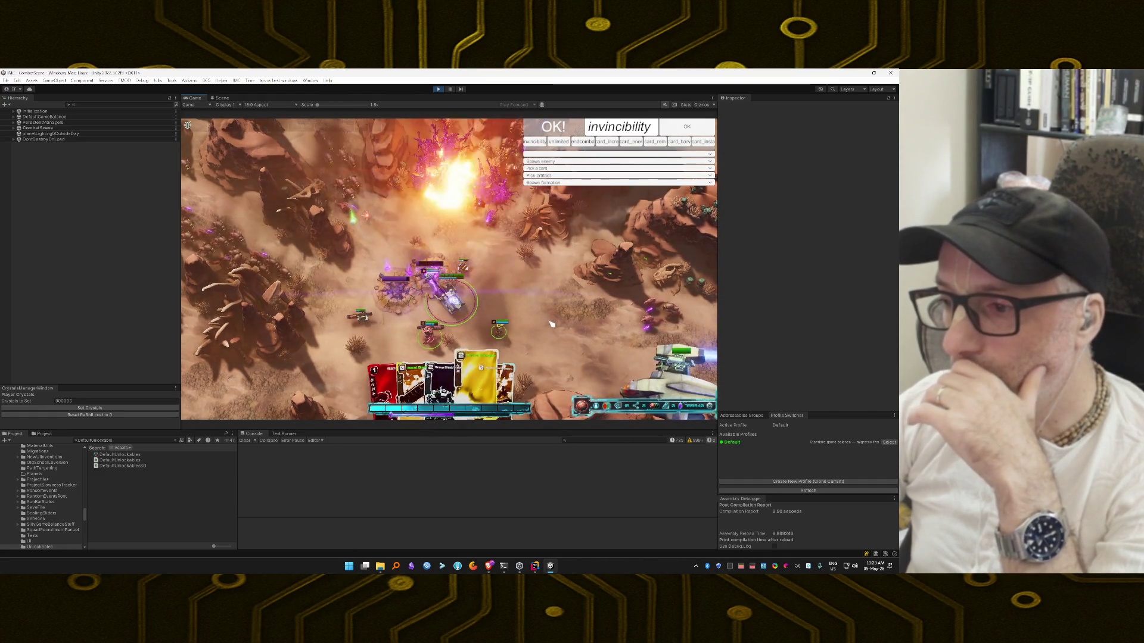
left_click(508, 363)
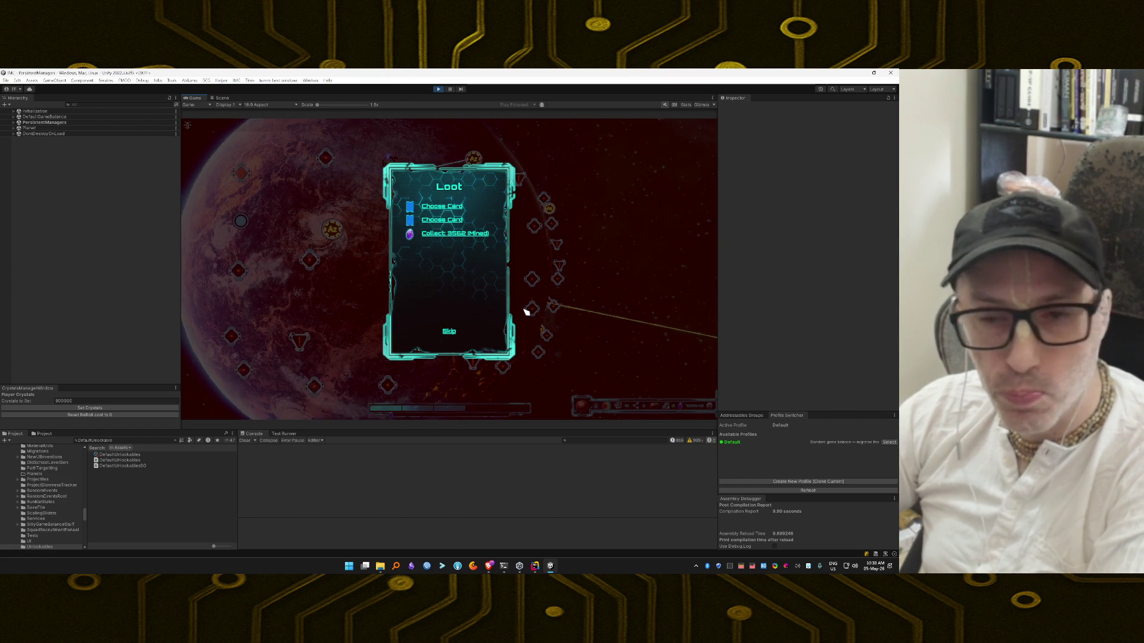
Step: Collect the 3562 crystals, skip the loot, buy Energy Production, and return to the map
left_click(466, 235)
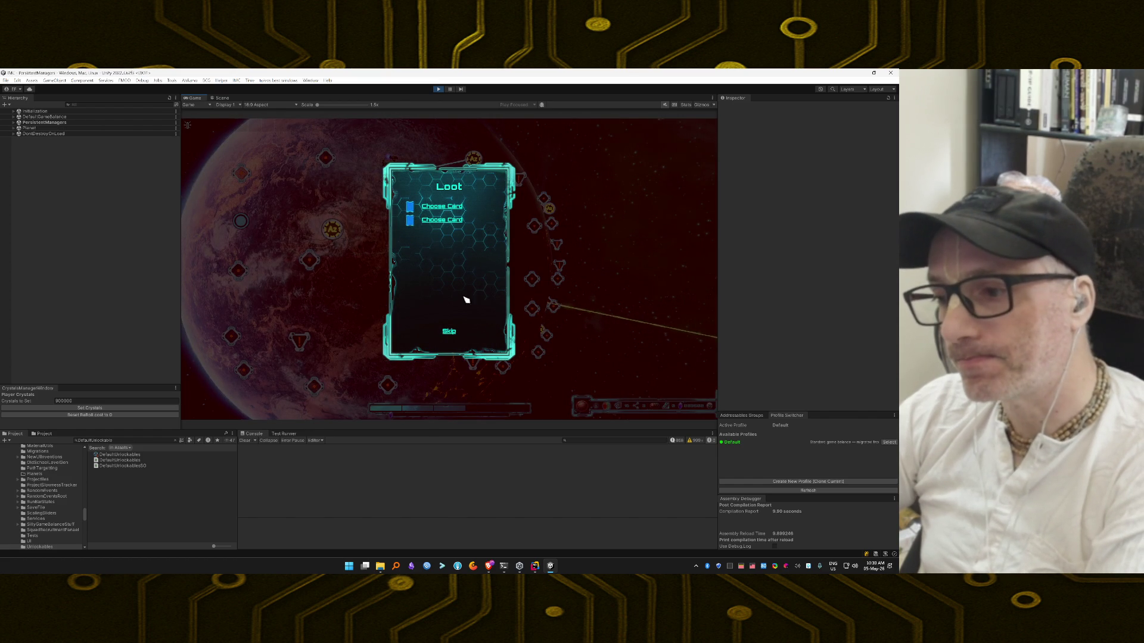
left_click(450, 333)
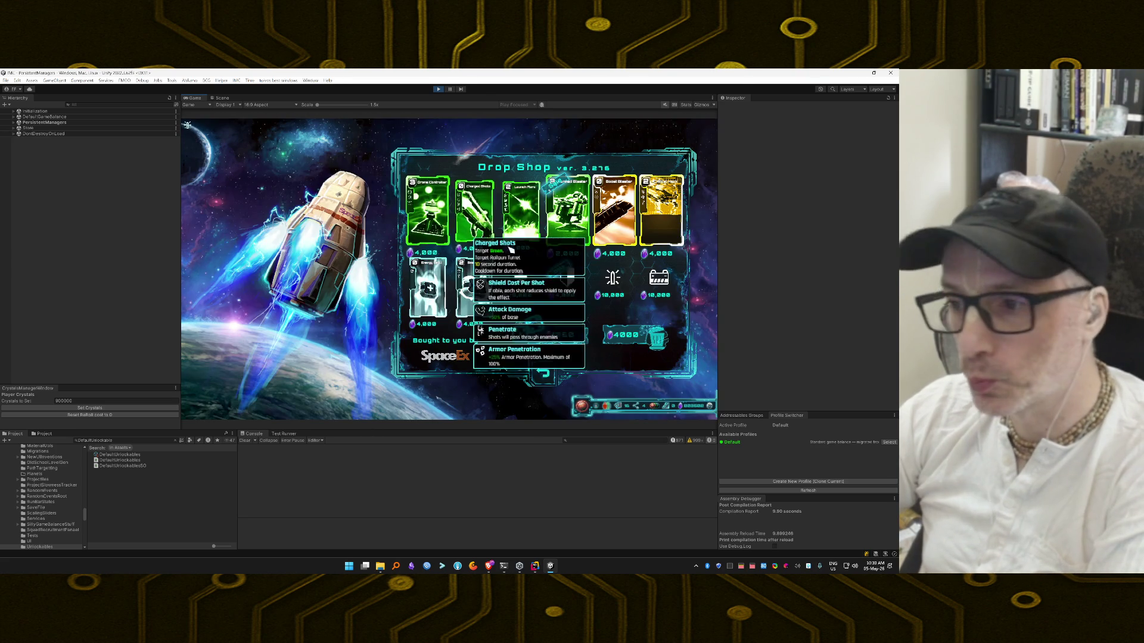
mouse_move(569, 271)
mouse_move(520, 280)
mouse_move(614, 278)
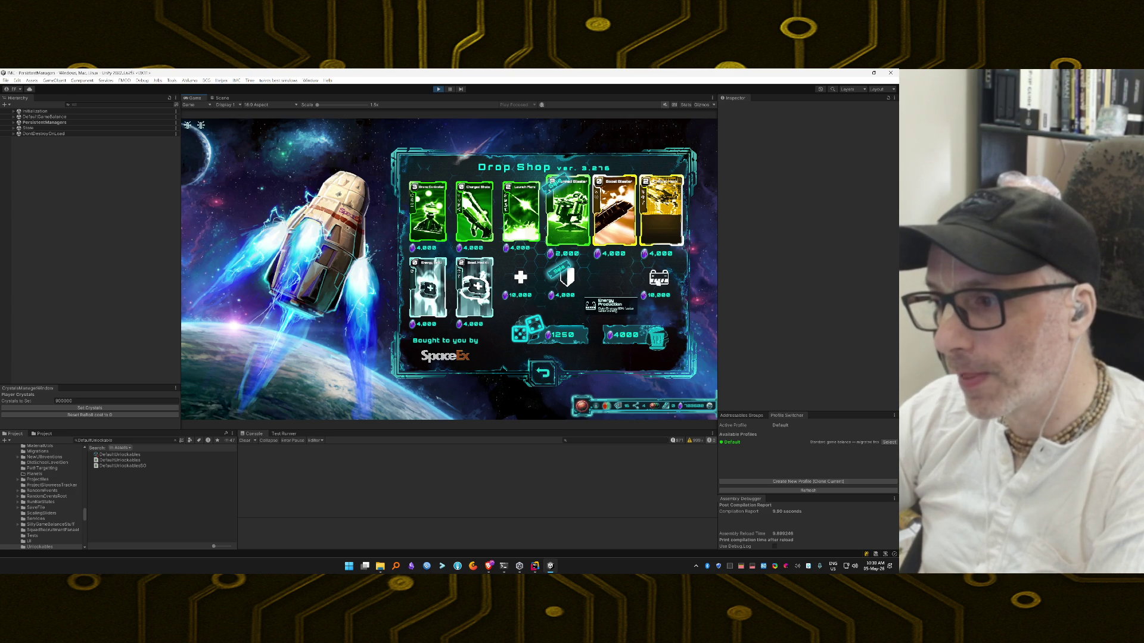
left_click(658, 282)
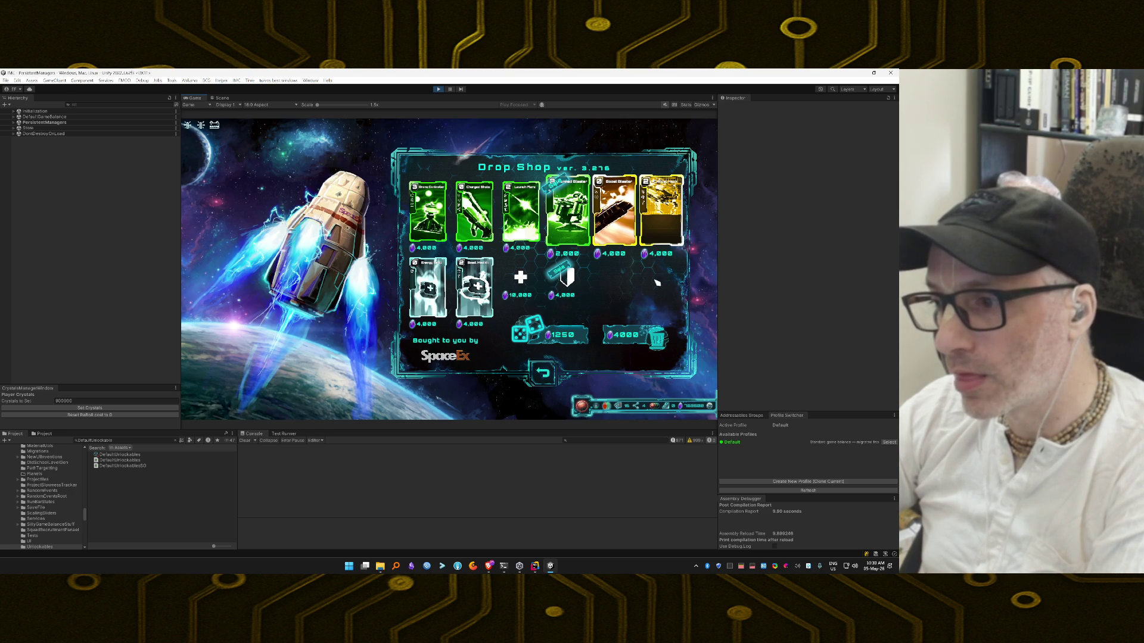
left_click(545, 377)
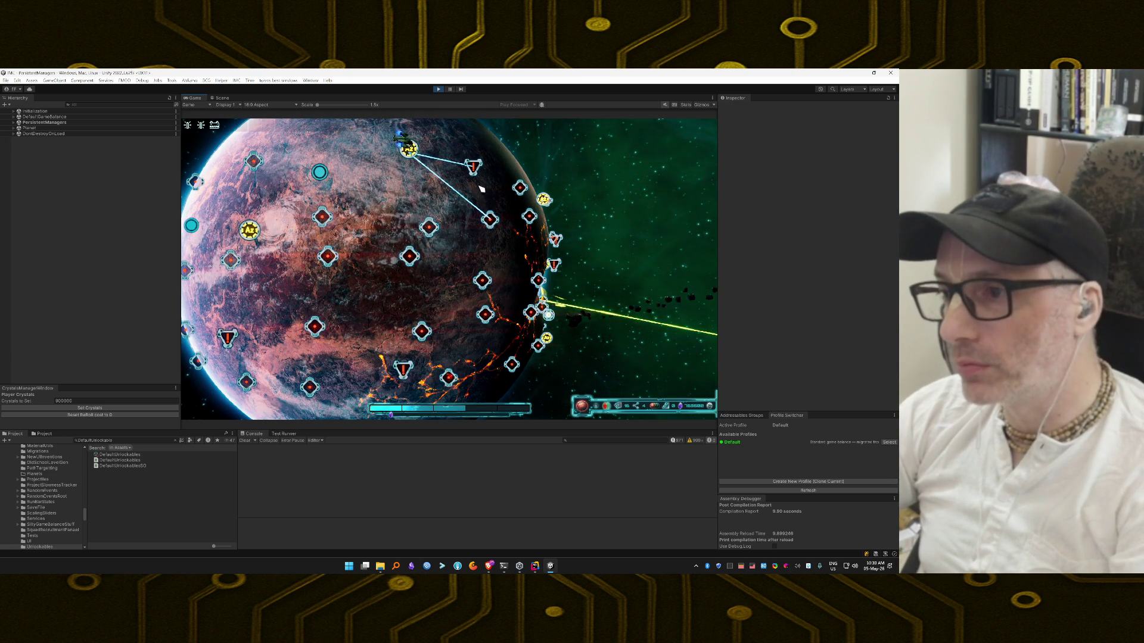
Step: Move the ship to the next map node and launch the squad into battle
left_click(474, 166)
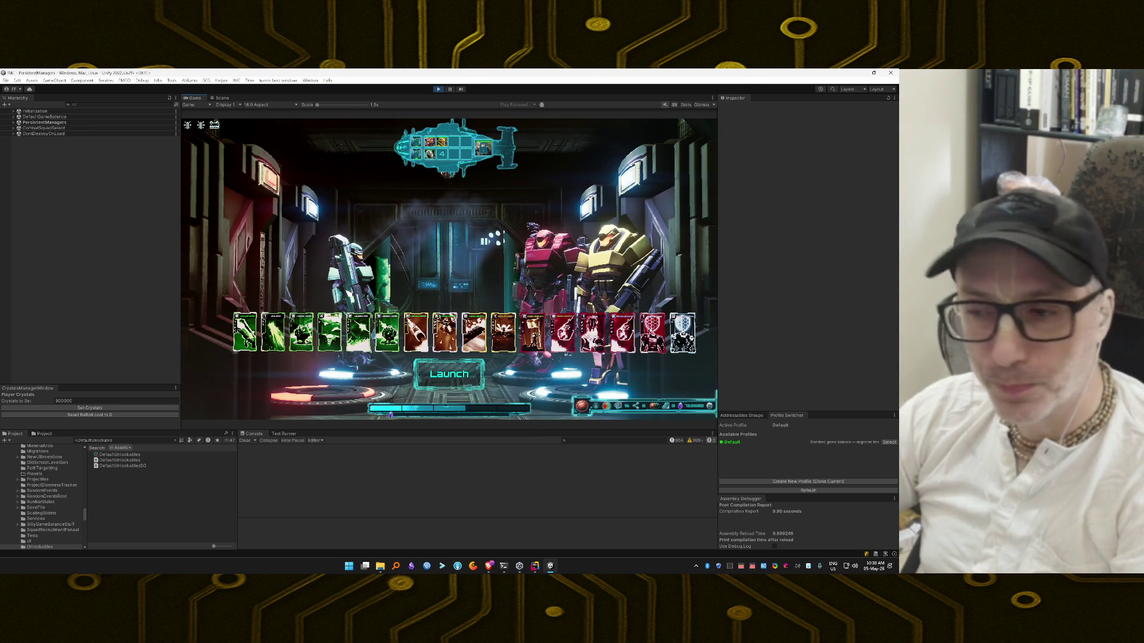
left_click(463, 379)
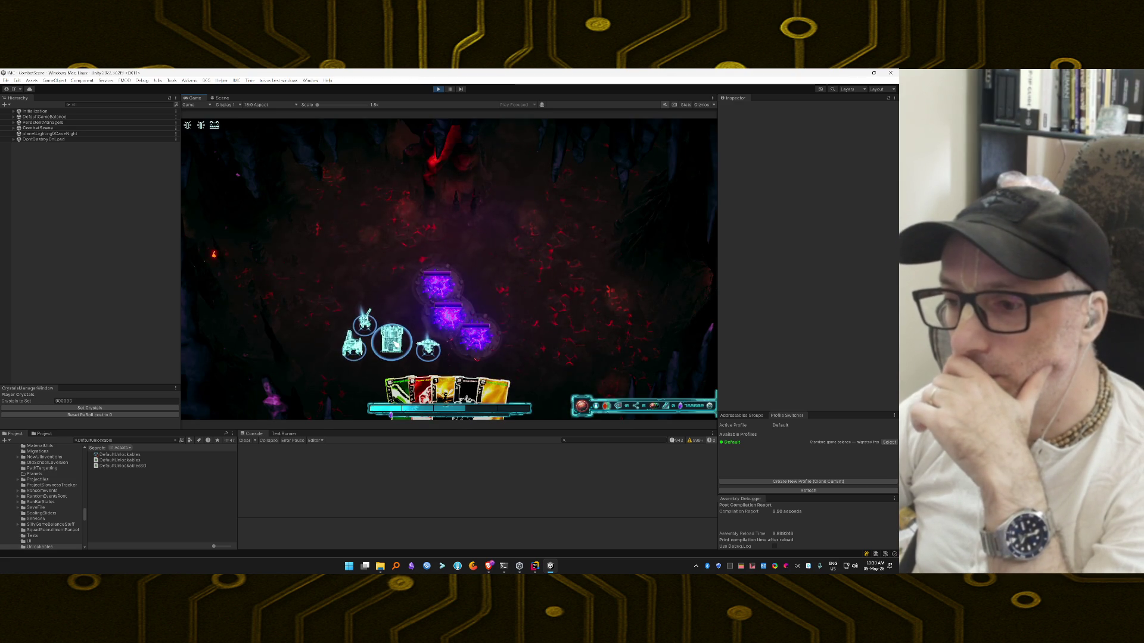
Step: Turn on the invincibility and unlimited cheats, then play yellow, green and targeted cards
key("grave")
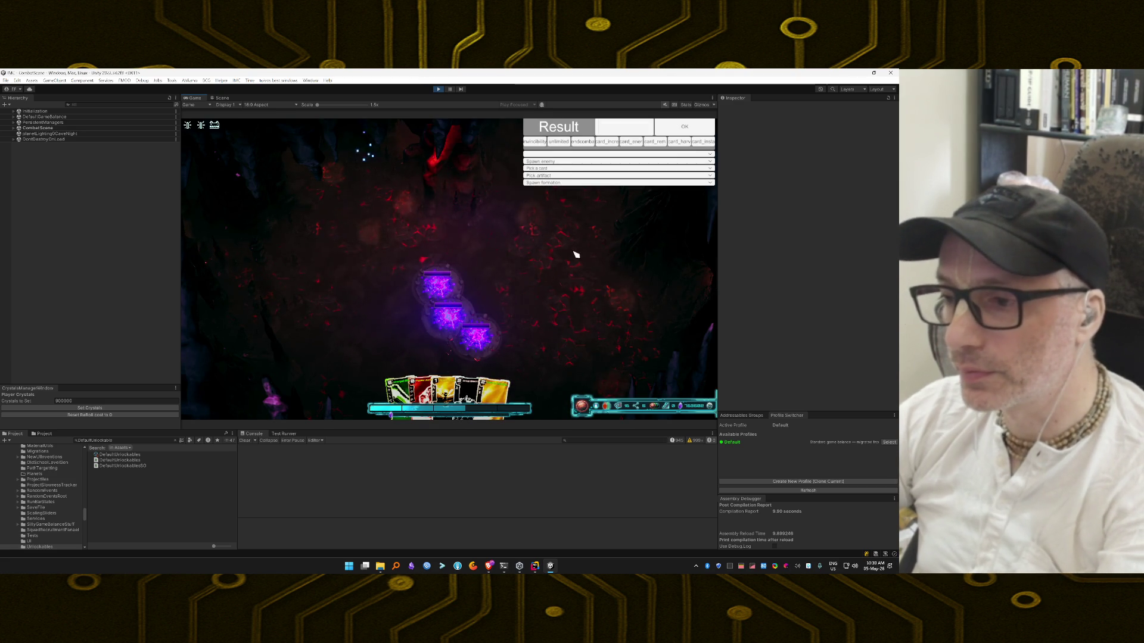
left_click(535, 142)
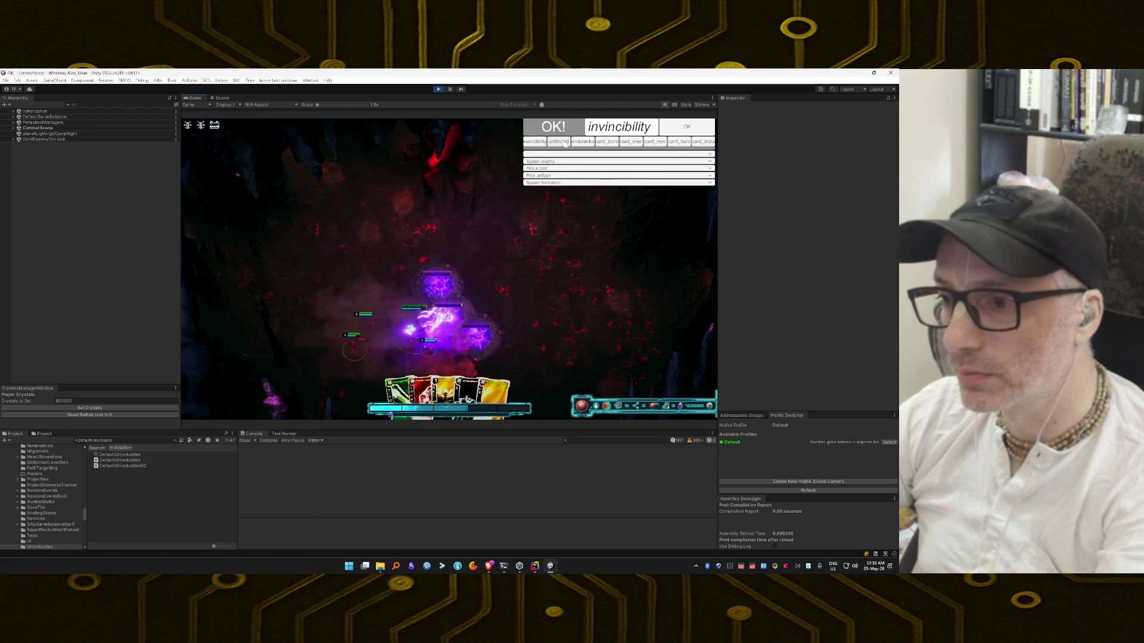
left_click(561, 142)
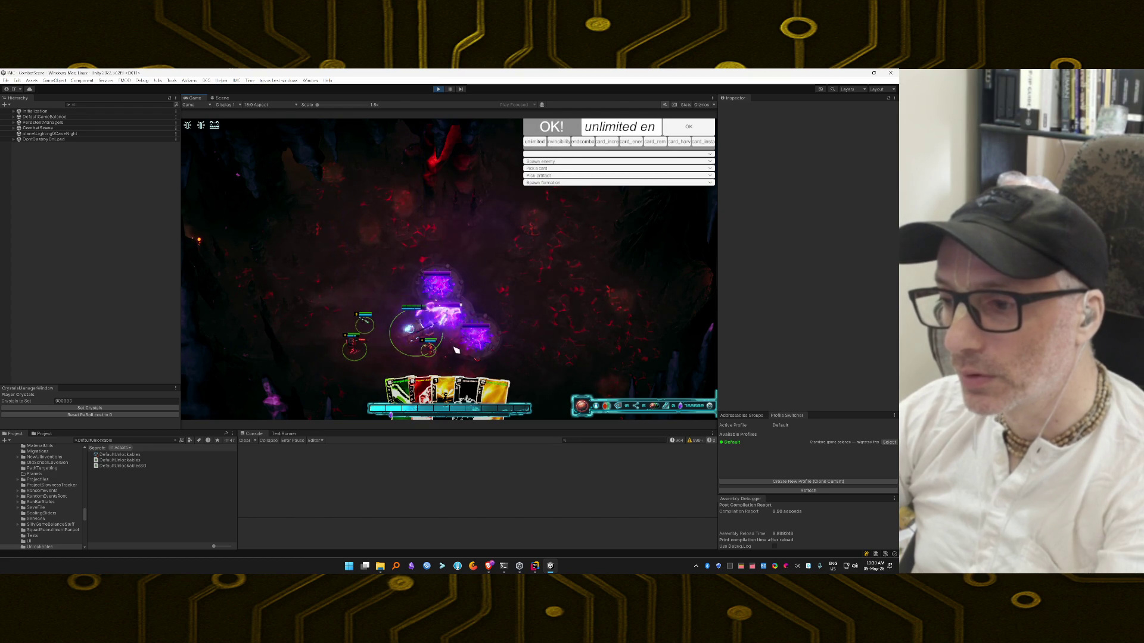
mouse_move(498, 388)
left_mouse_down()
mouse_move(498, 274)
mouse_move(494, 298)
left_mouse_up()
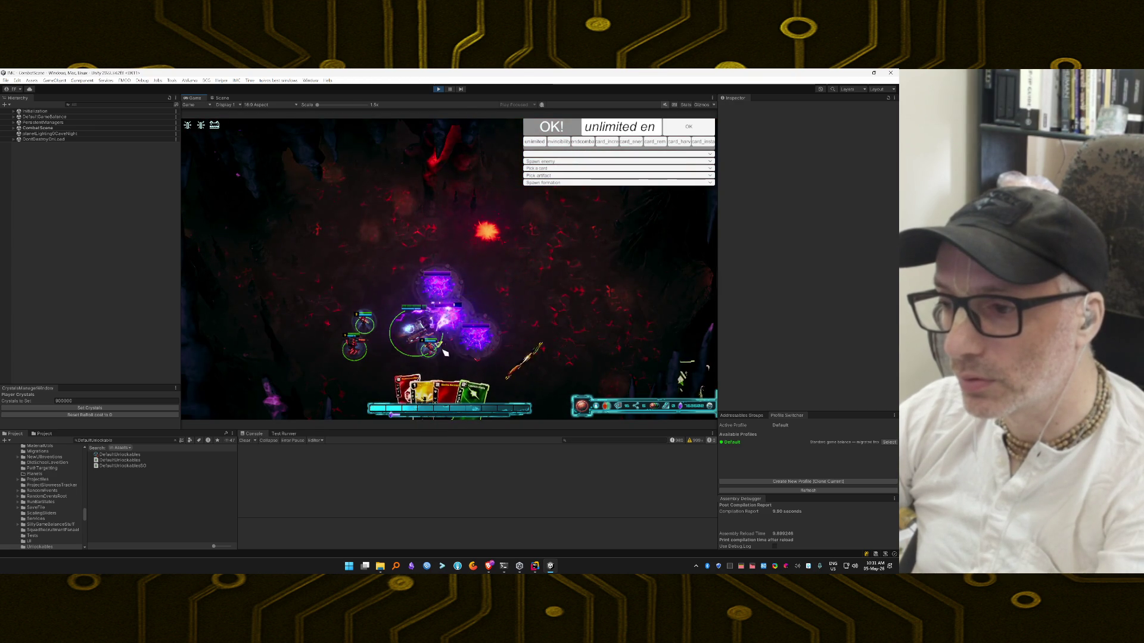
left_click_drag(374, 326, 374, 323)
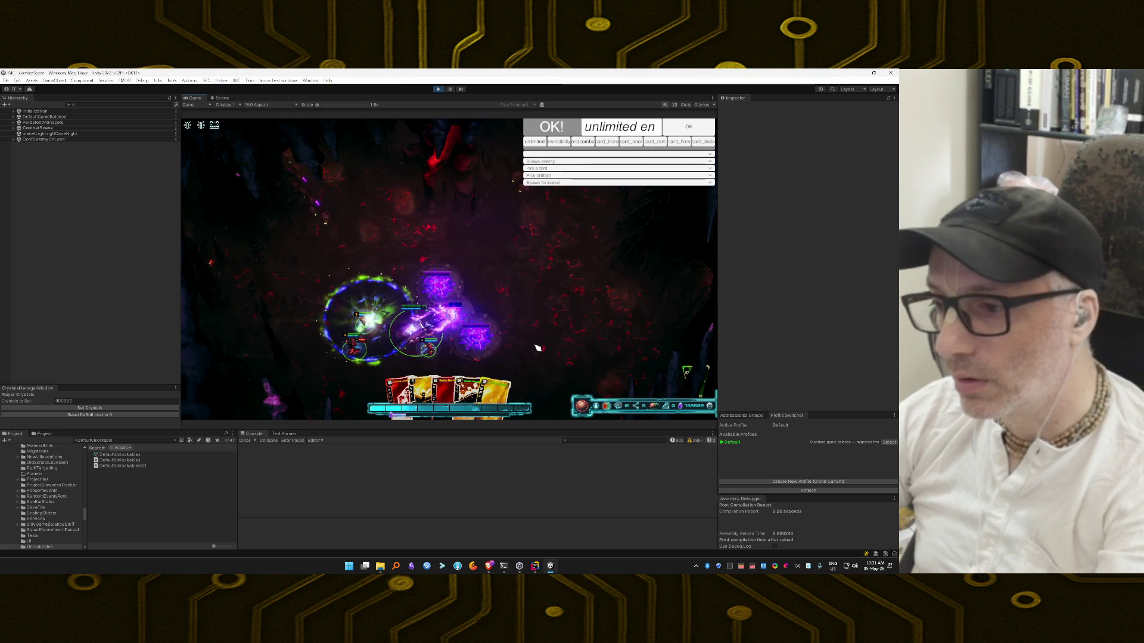
left_click_drag(523, 352, 475, 354)
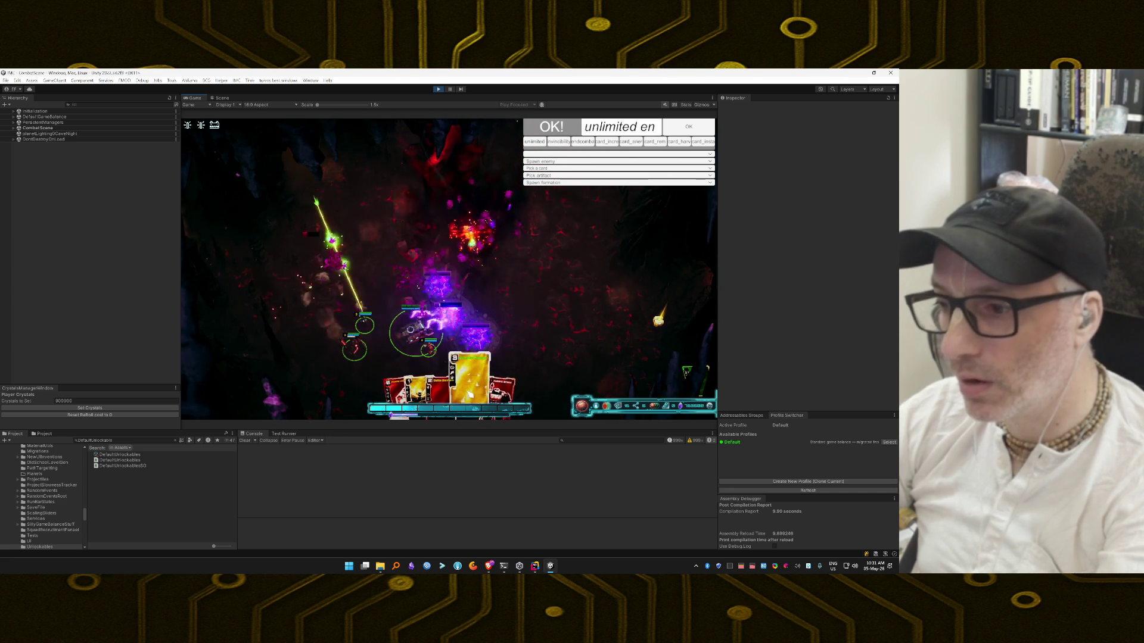
left_click_drag(497, 272, 498, 273)
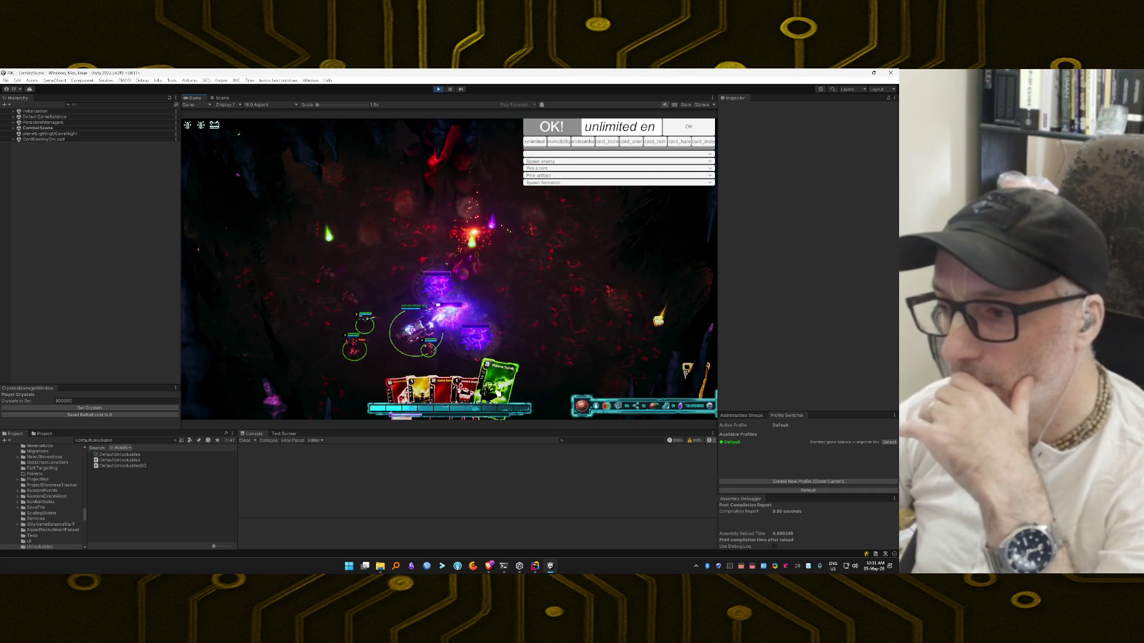
Step: Play further cards, including one on the hero and several green cards into the arena
left_click_drag(429, 381, 392, 278)
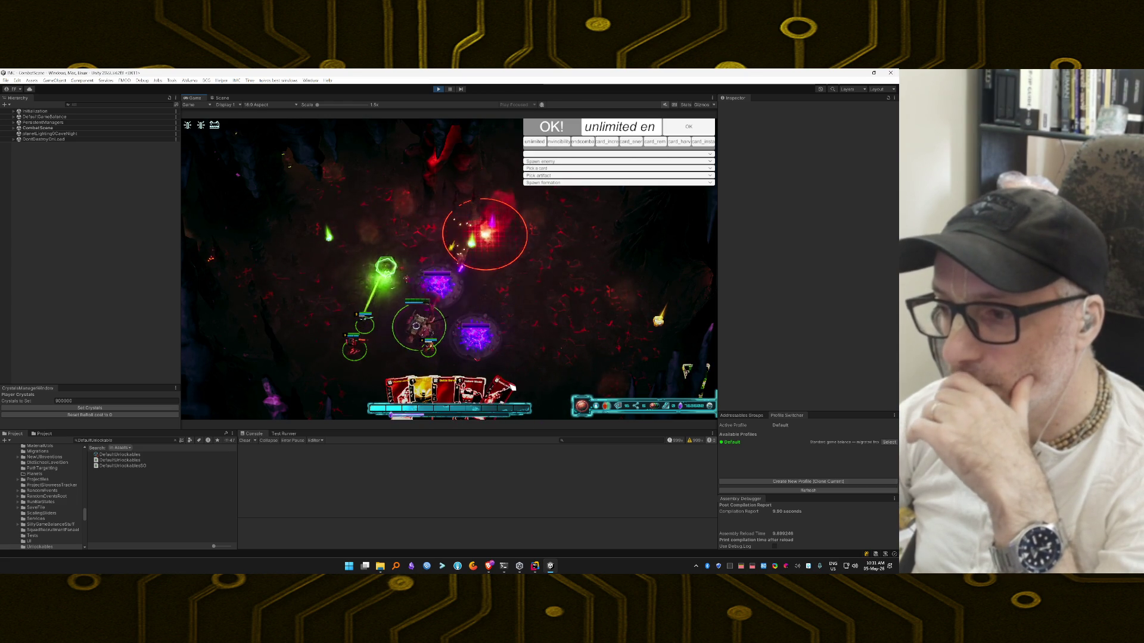
left_click(507, 373)
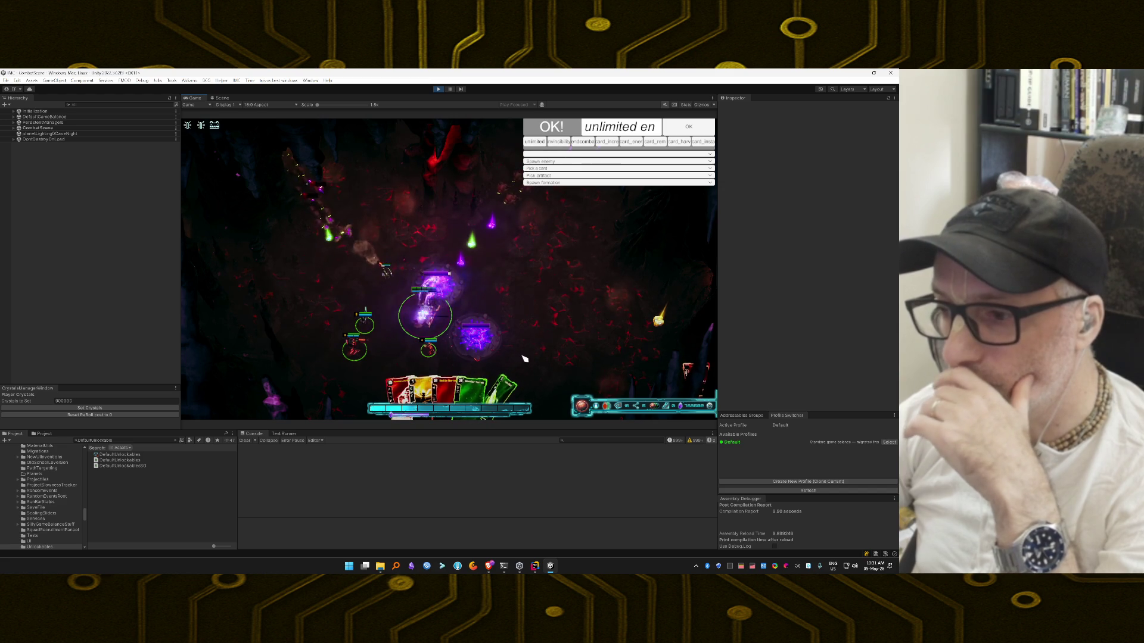
mouse_move(475, 391)
left_mouse_down()
mouse_move(372, 265)
mouse_move(352, 287)
left_mouse_up()
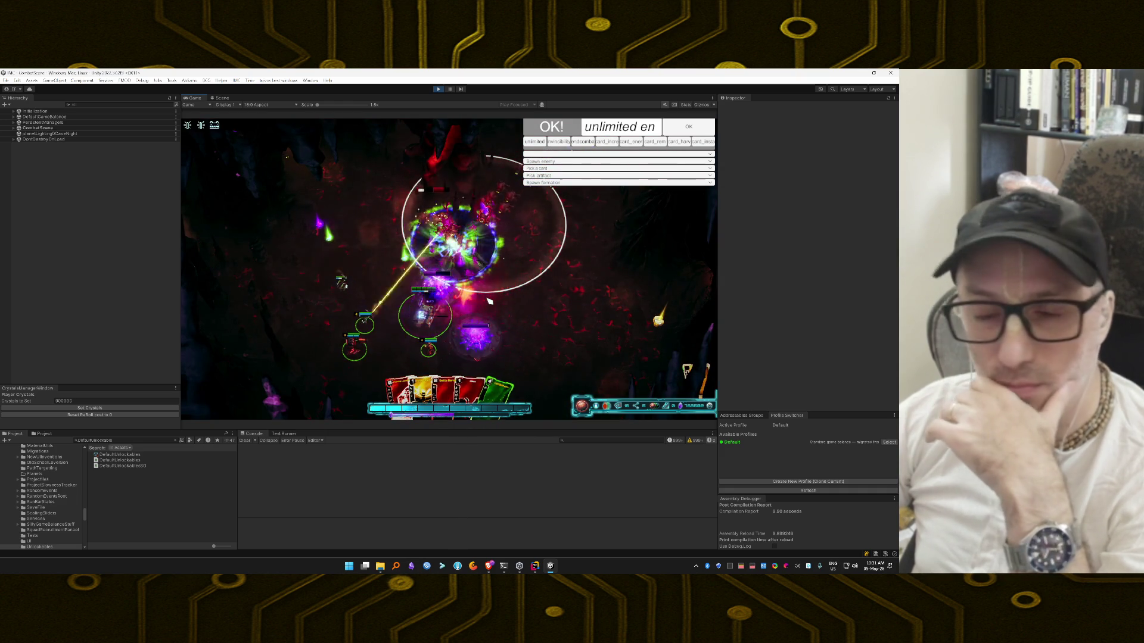
mouse_move(499, 345)
left_mouse_down()
mouse_move(472, 234)
mouse_move(523, 276)
left_mouse_up()
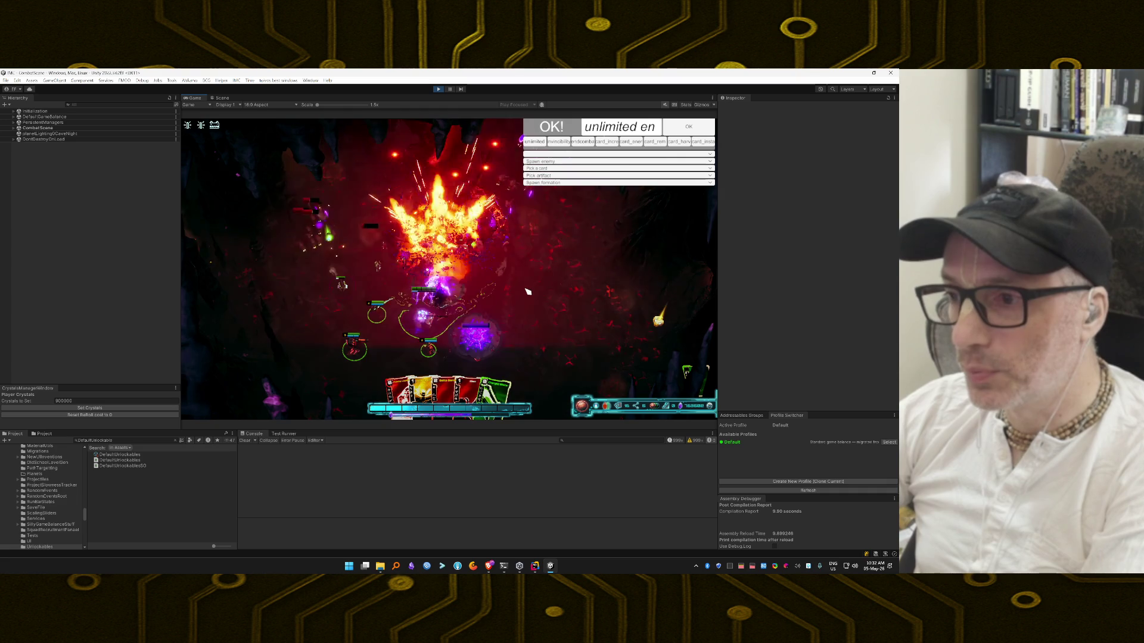
mouse_move(495, 387)
left_mouse_down()
mouse_move(472, 243)
mouse_move(484, 228)
left_mouse_up()
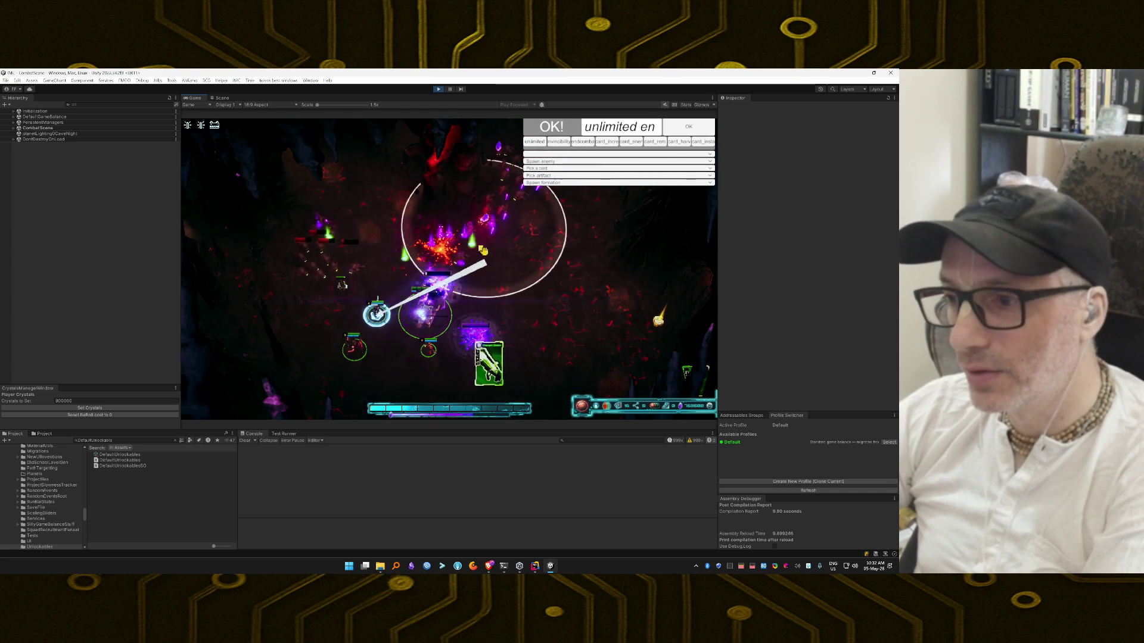
left_click_drag(420, 244, 420, 244)
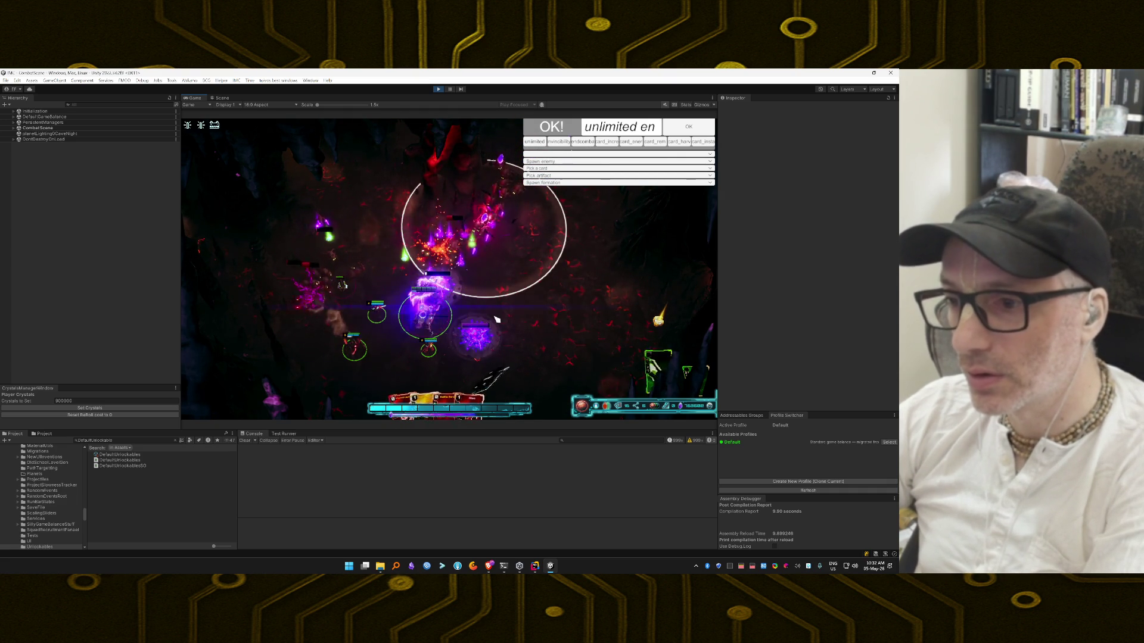
Step: Finish the mission with the red cone attack, the yellow area attack and a final card
left_click_drag(454, 364, 345, 298)
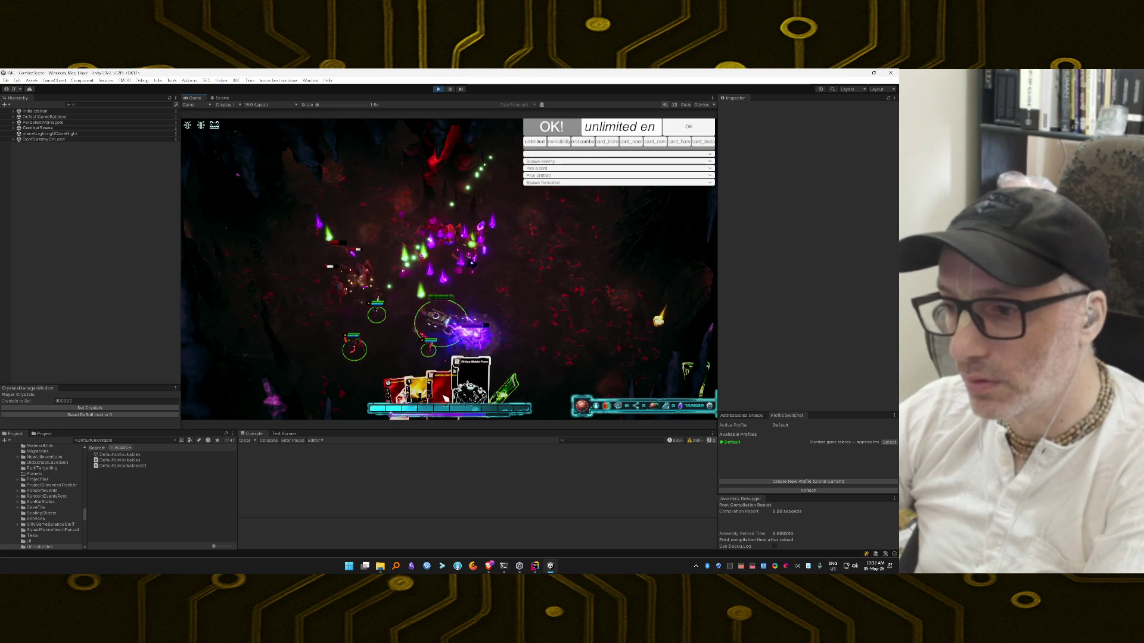
mouse_move(407, 390)
left_mouse_down()
mouse_move(420, 373)
mouse_move(373, 258)
left_mouse_up()
left_click_drag(465, 322, 488, 316)
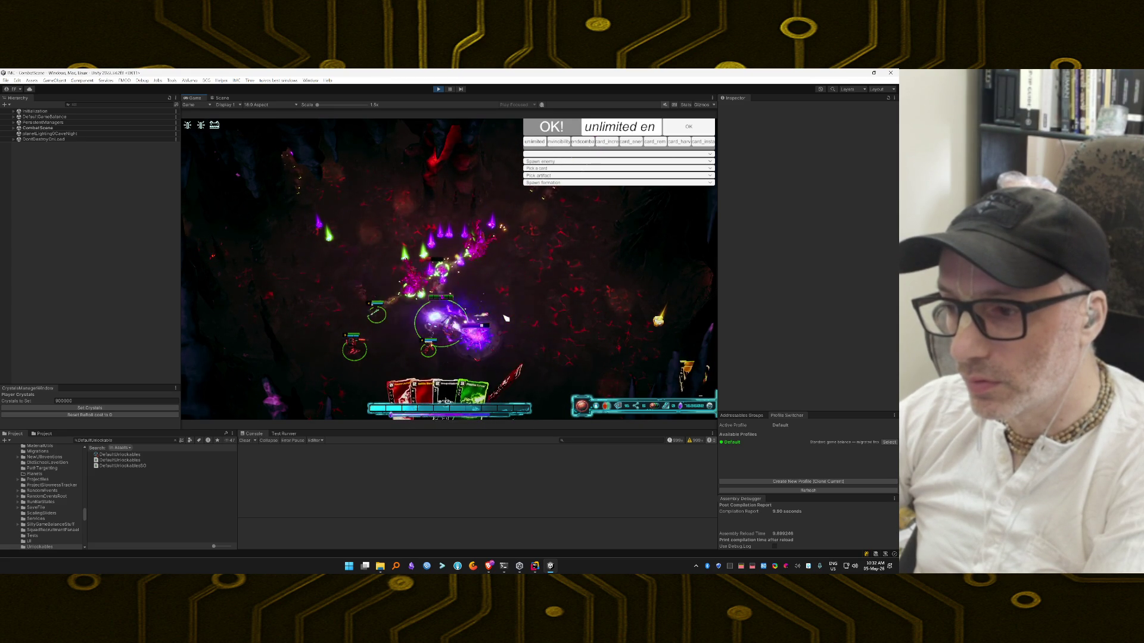
left_click_drag(492, 376, 543, 336)
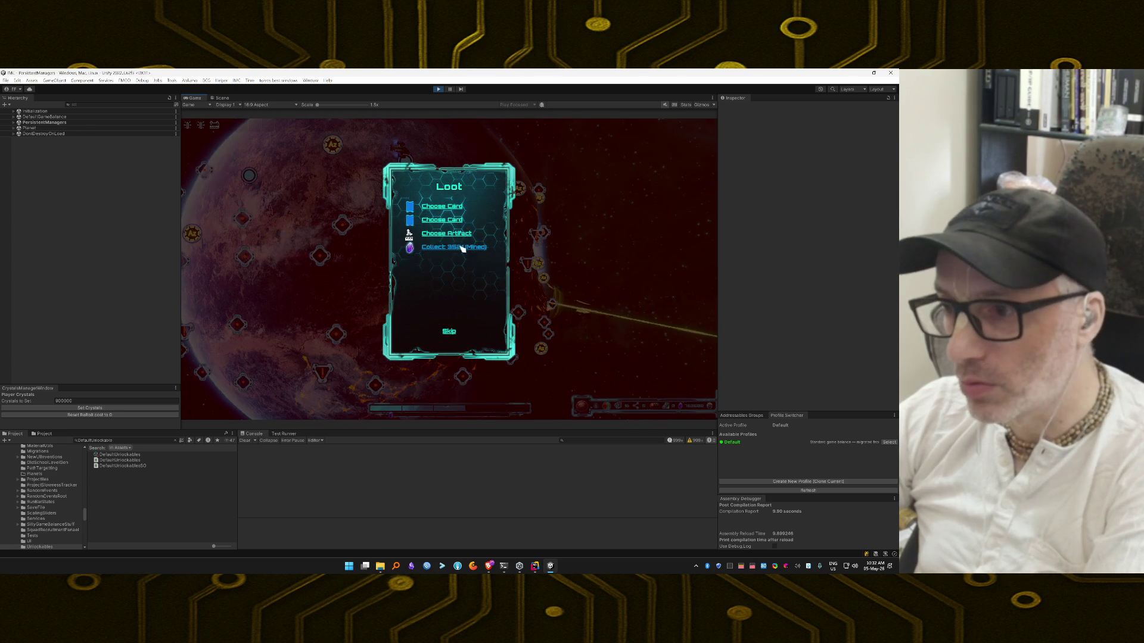
Step: Skip the artifact and remaining loot rewards, then launch the squad into the next mission
left_click(459, 235)
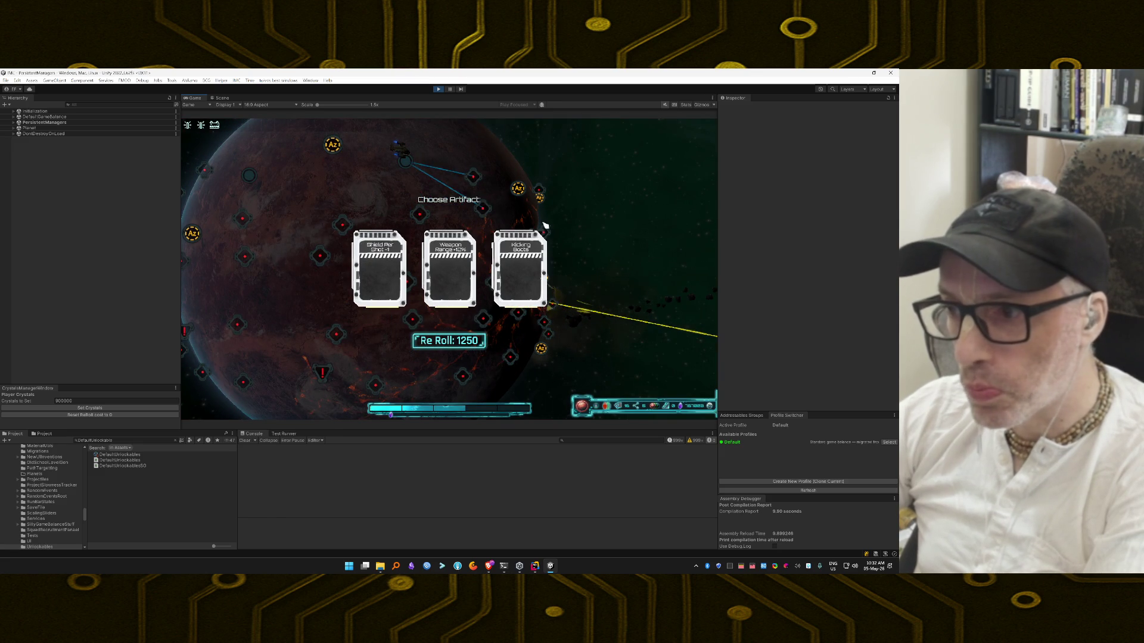
left_click(470, 267)
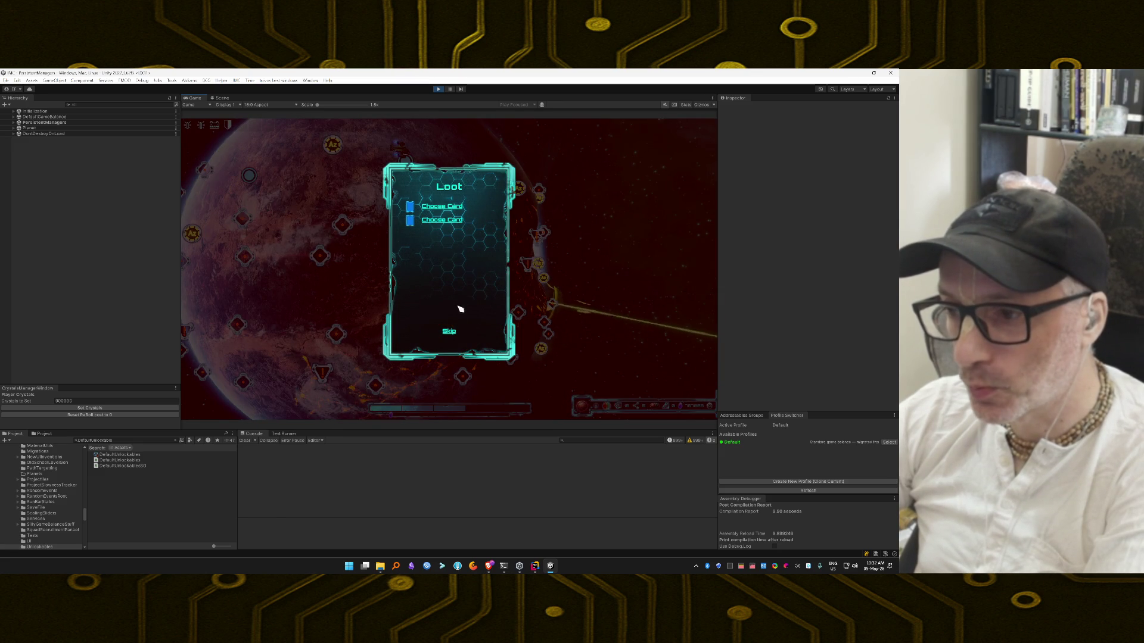
left_click(449, 332)
left_click(470, 264)
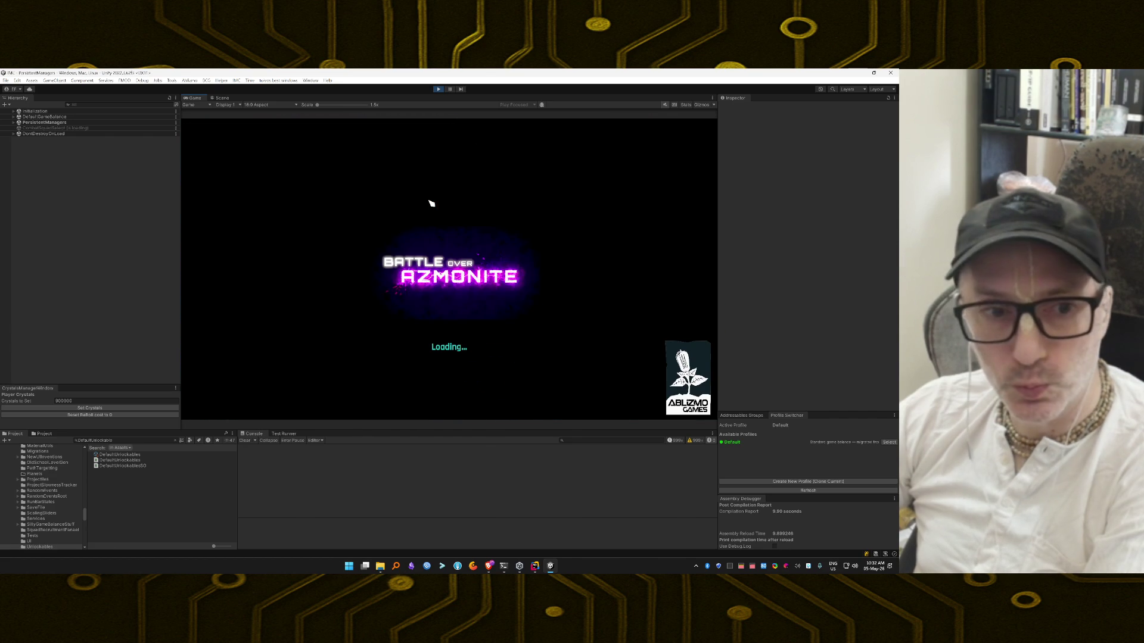
left_click(463, 373)
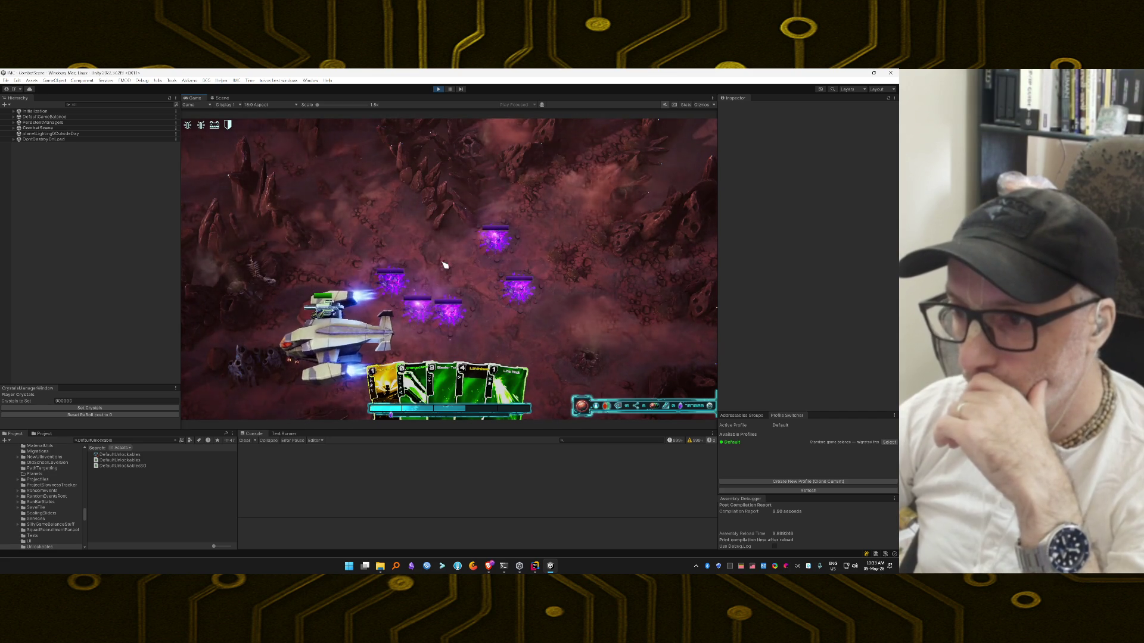
Step: Enable the unlimited energy and invincibility cheats in the debug panel
key("grave")
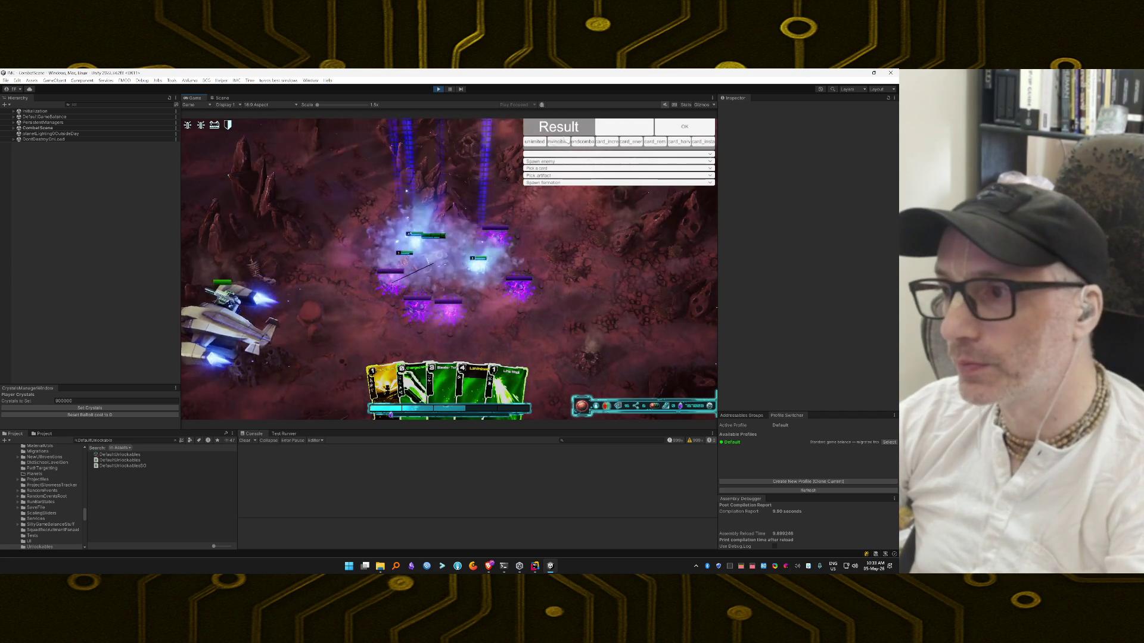
left_click(536, 142)
left_click(558, 142)
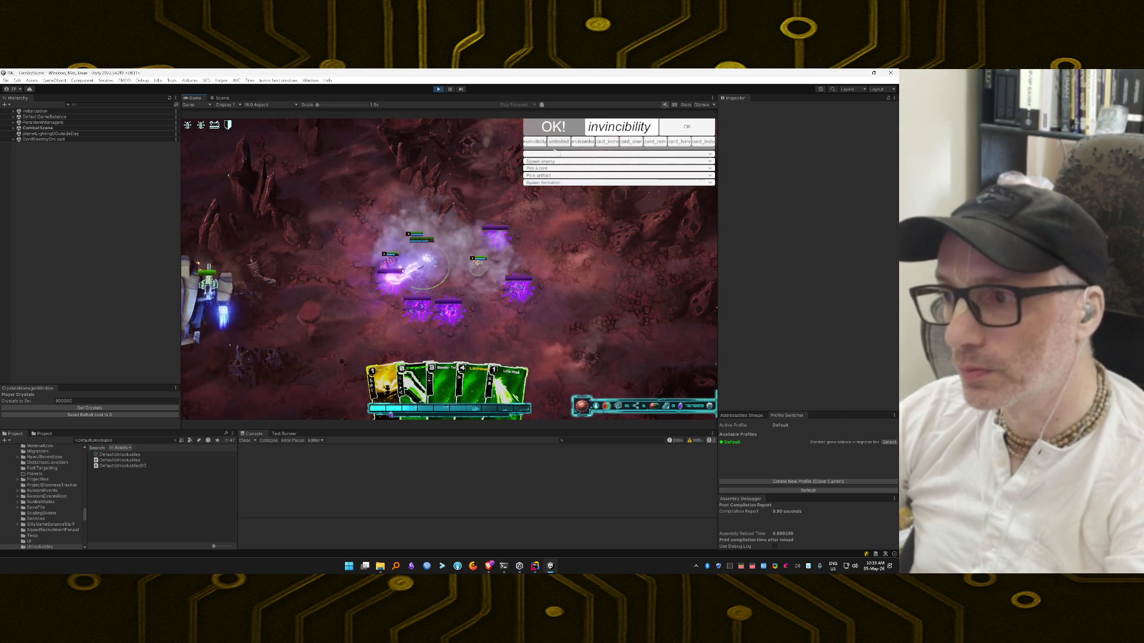
key("grave")
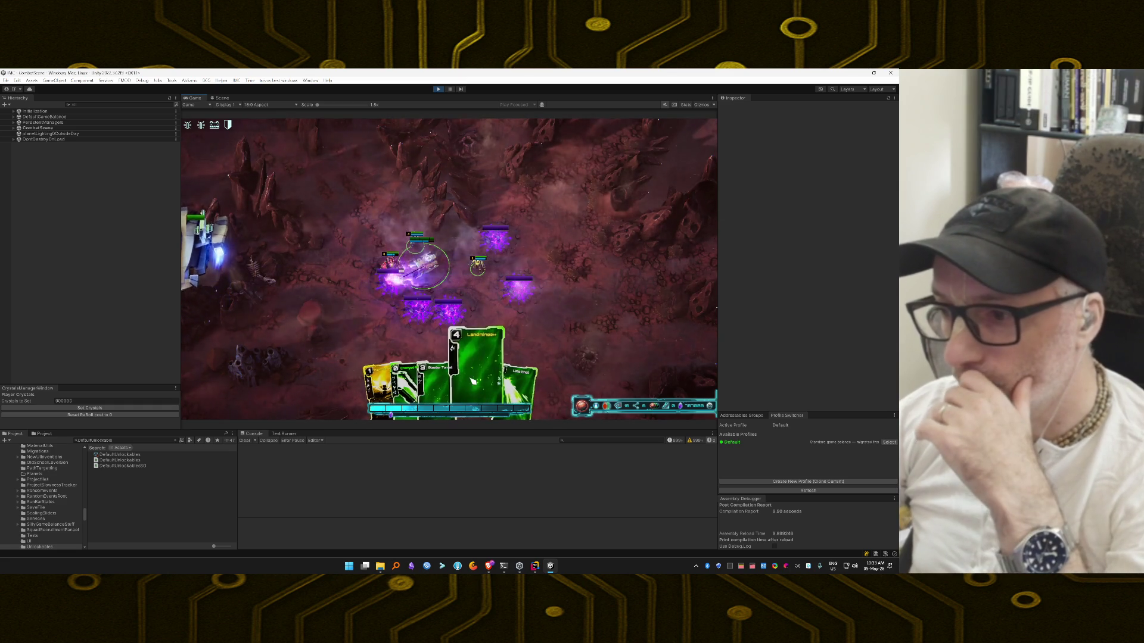
Step: Play the Blaster Turret, Boost, Plasma Turret and attack cards on the enemies until the mission succeeds
mouse_move(448, 384)
left_mouse_down()
mouse_move(459, 378)
mouse_move(383, 298)
mouse_move(351, 202)
left_mouse_up()
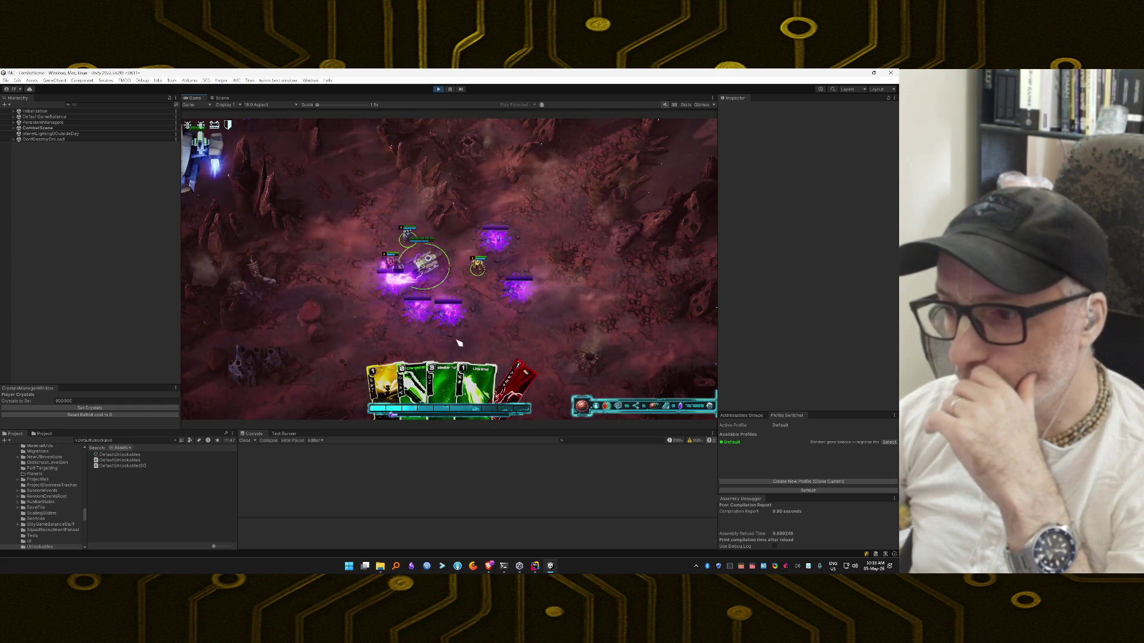
left_click_drag(444, 384, 451, 262)
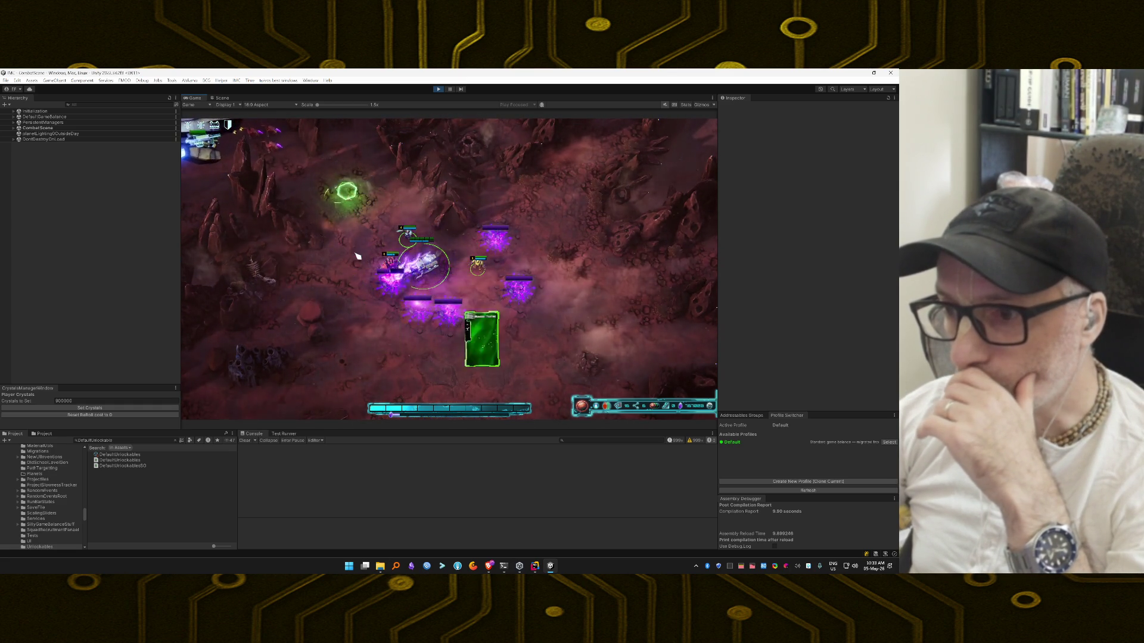
left_click_drag(358, 257, 355, 252)
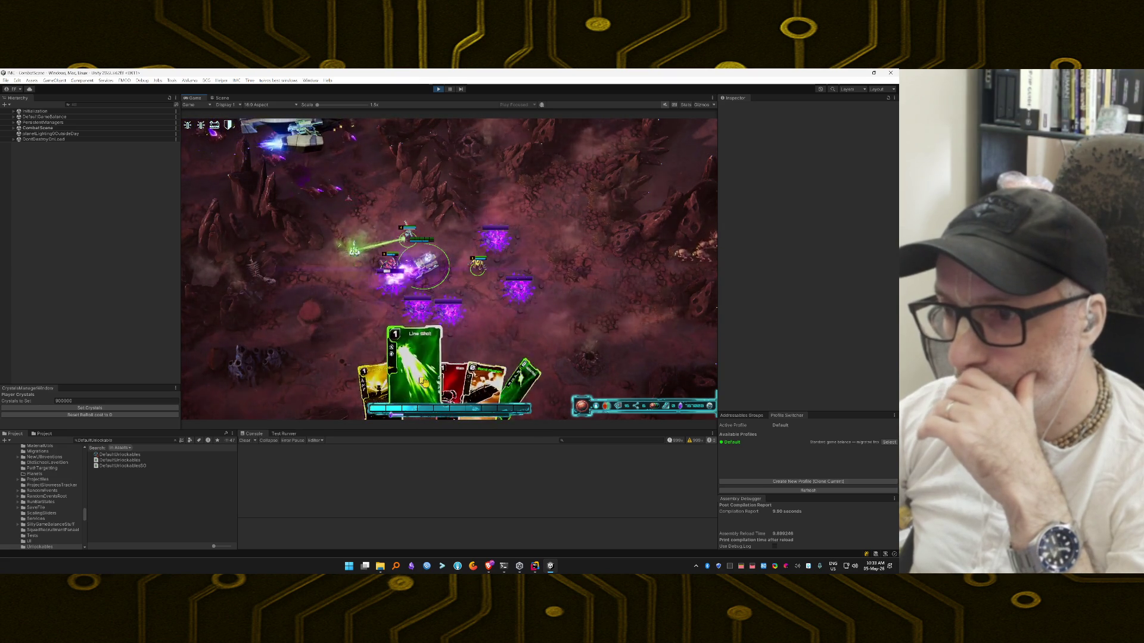
left_click_drag(451, 286, 457, 319)
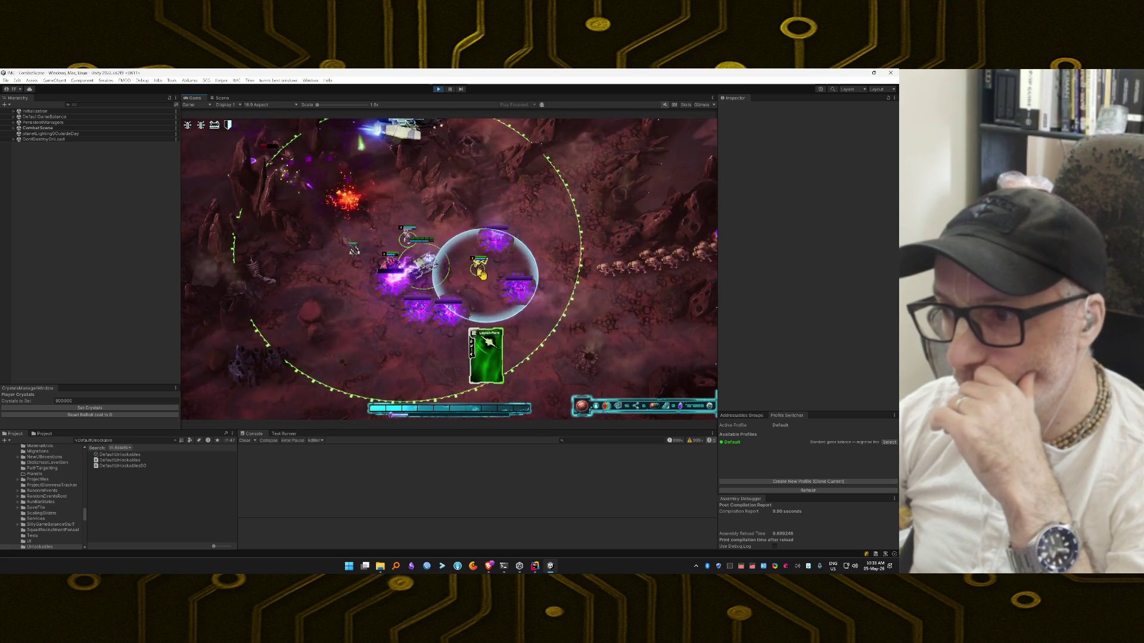
mouse_move(450, 381)
left_mouse_down()
mouse_move(513, 330)
mouse_move(497, 332)
left_mouse_up()
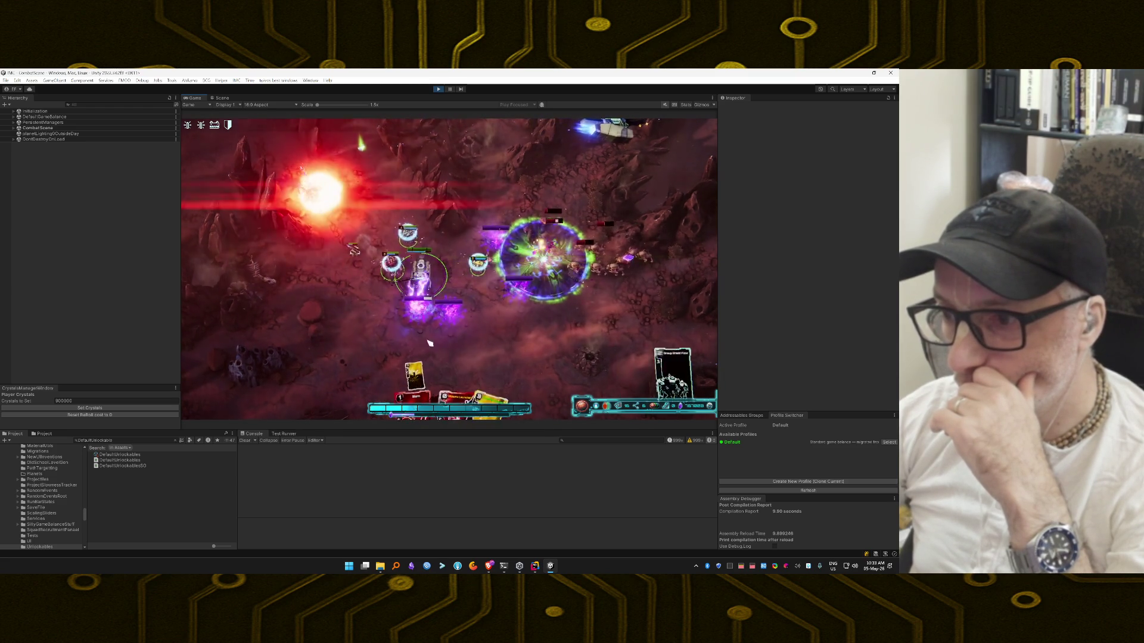
left_click_drag(459, 292, 587, 253)
mouse_move(489, 385)
left_mouse_down()
mouse_move(428, 322)
mouse_move(521, 334)
mouse_move(518, 320)
left_mouse_up()
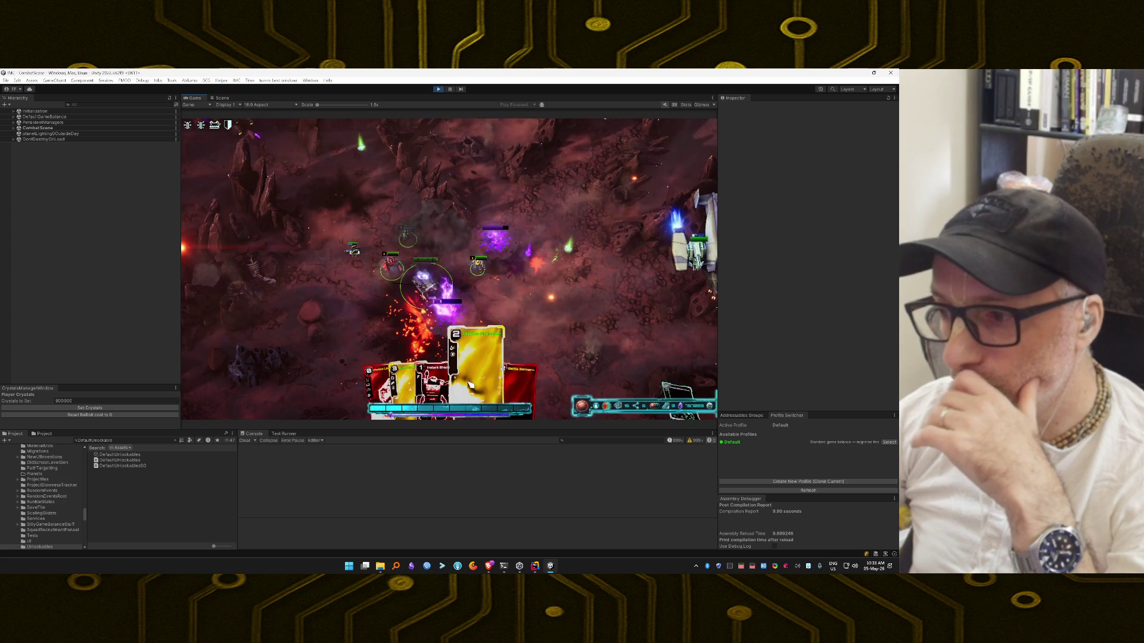
mouse_move(470, 386)
left_mouse_down()
mouse_move(501, 251)
mouse_move(522, 310)
left_mouse_up()
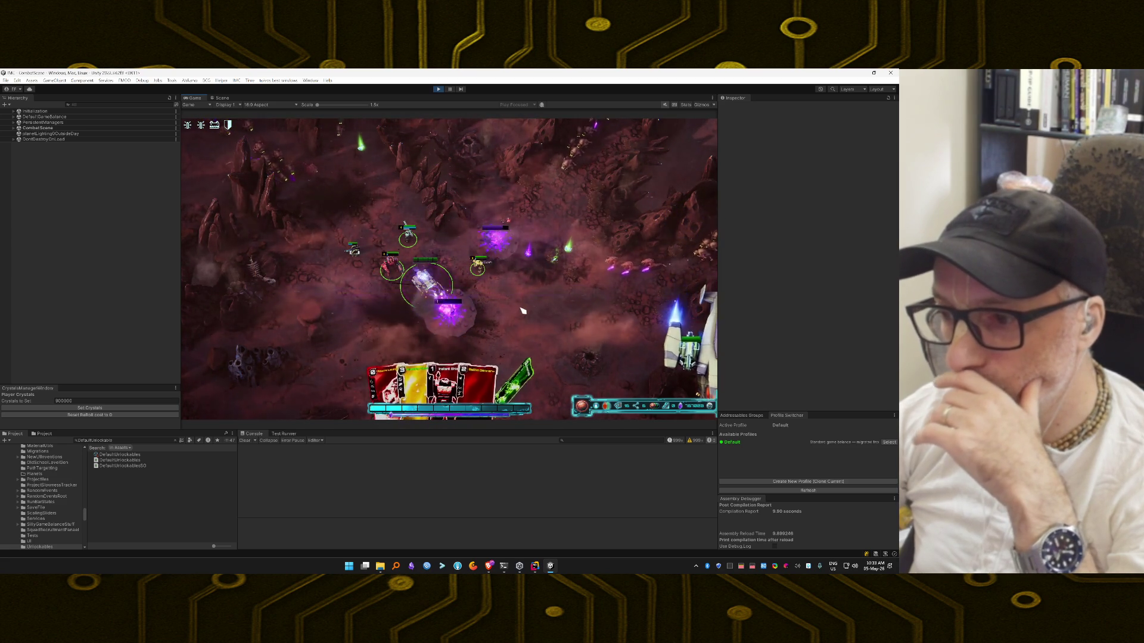
mouse_move(513, 375)
left_mouse_down()
mouse_move(468, 255)
mouse_move(455, 257)
mouse_move(536, 257)
mouse_move(448, 255)
mouse_move(458, 255)
left_mouse_up()
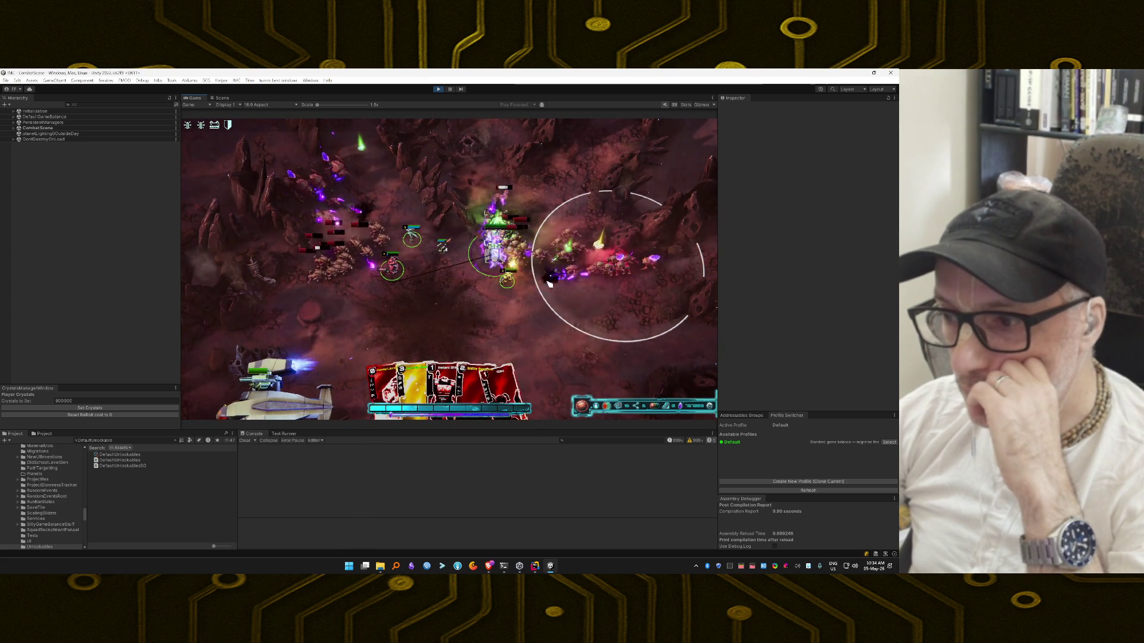
left_click(433, 282)
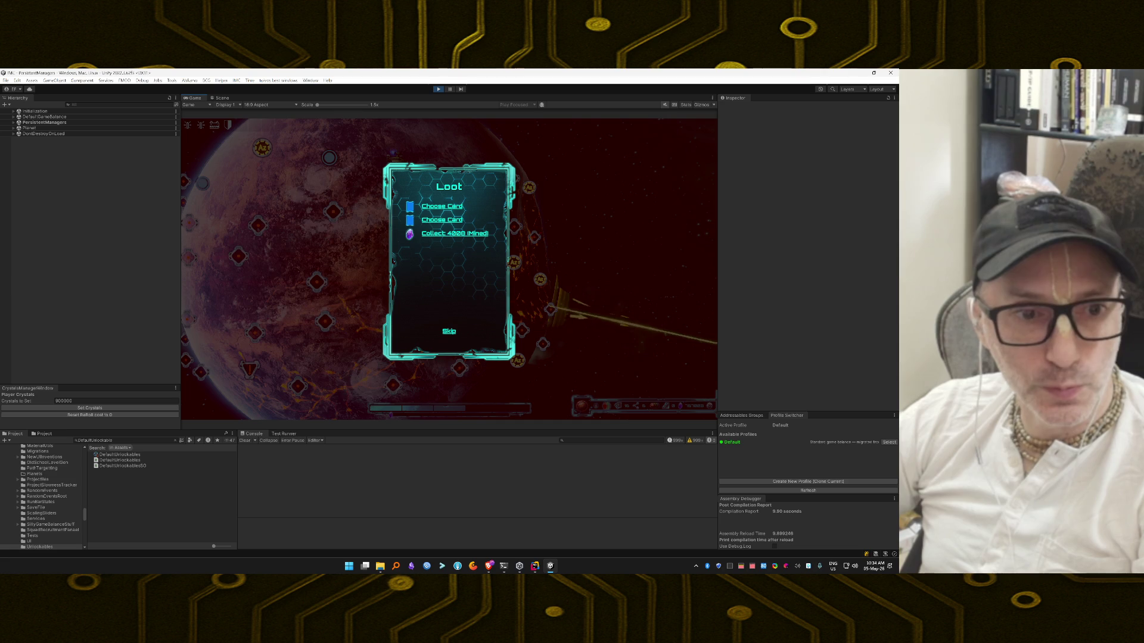
Step: Collect the mined crystals, skip the card rewards, then travel to the next map node and launch
left_click(469, 234)
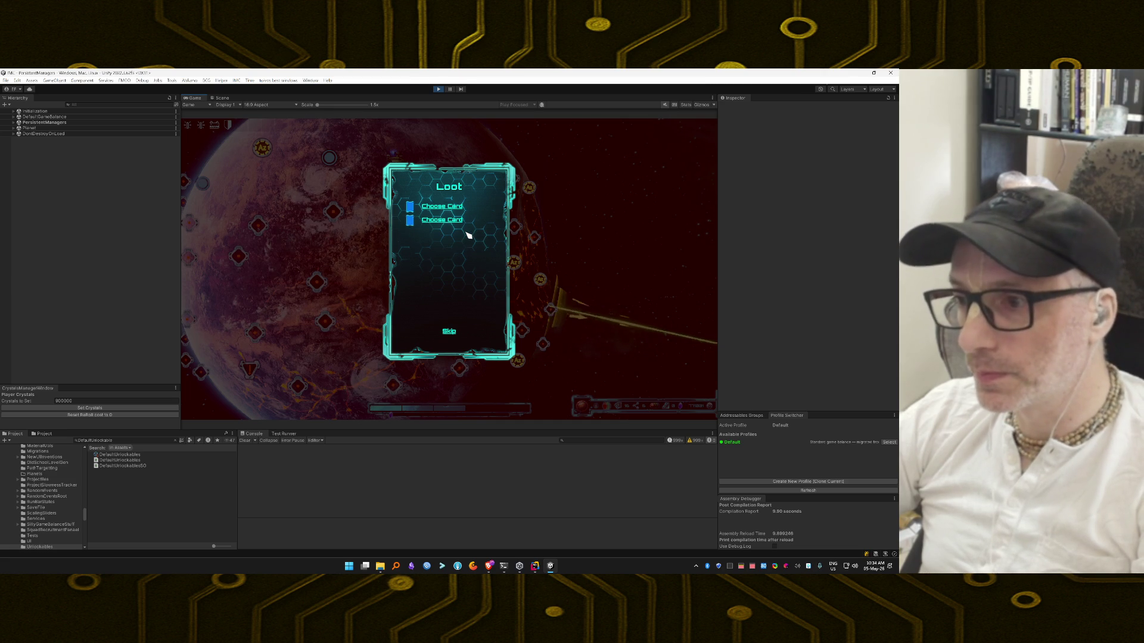
left_click(449, 331)
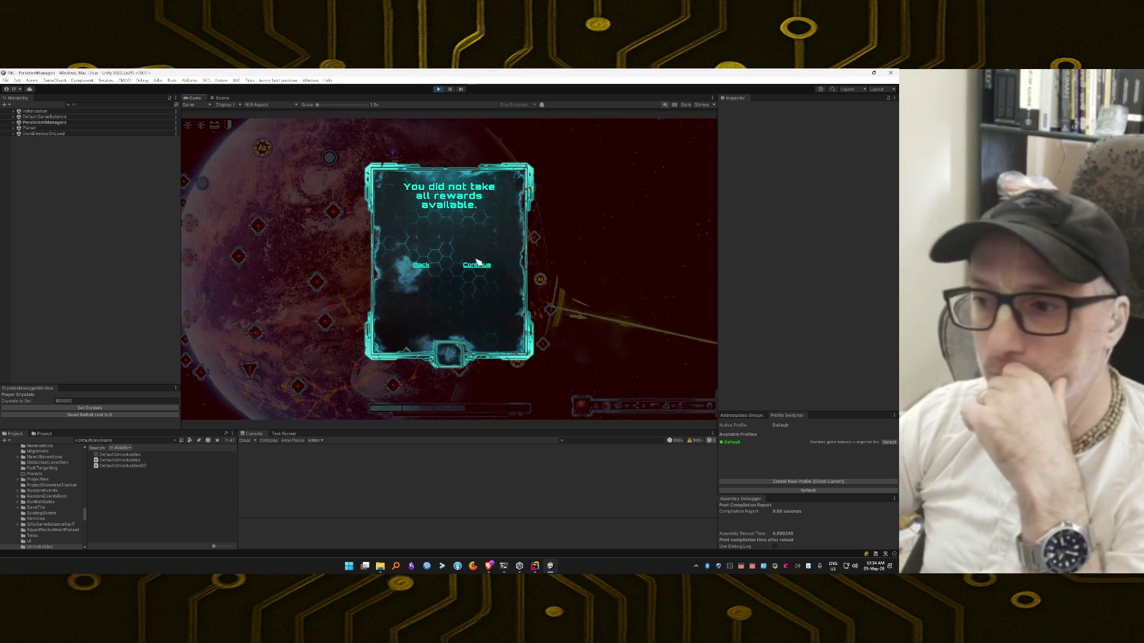
left_click(477, 264)
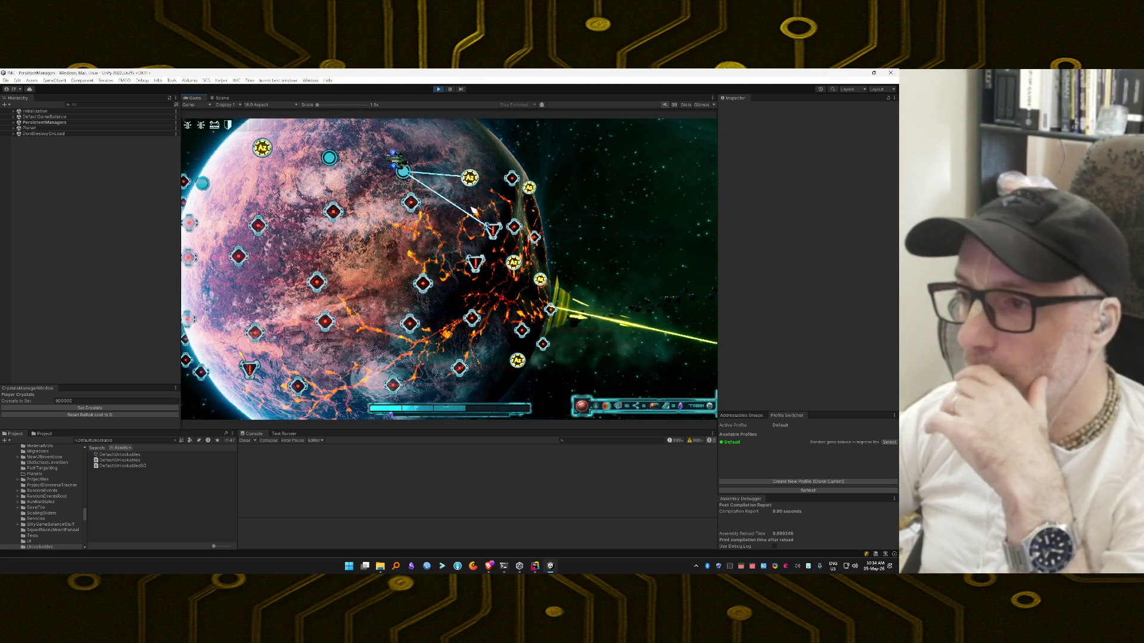
left_click(492, 230)
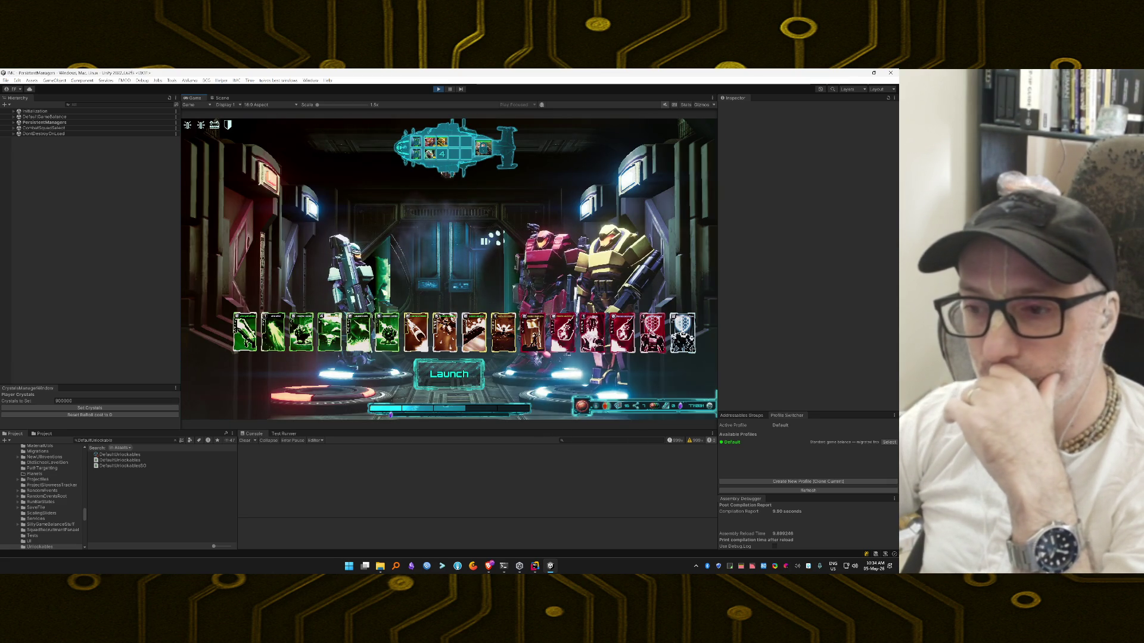
left_click(434, 373)
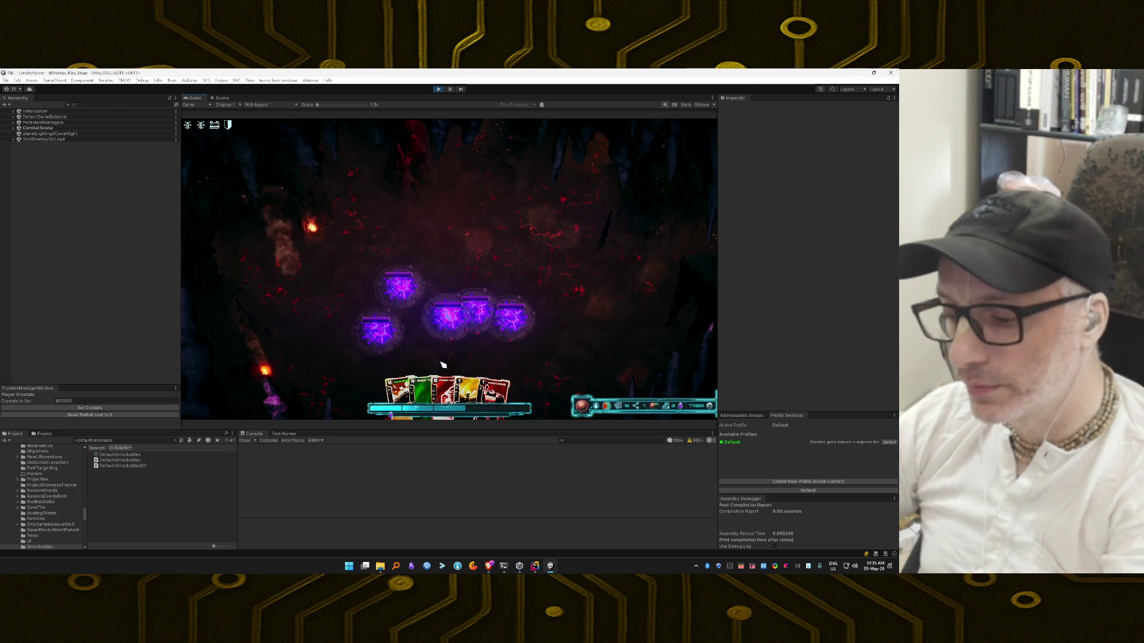
Step: Enable the invincibility and unlimited energy cheats in the debug panel
key("grave")
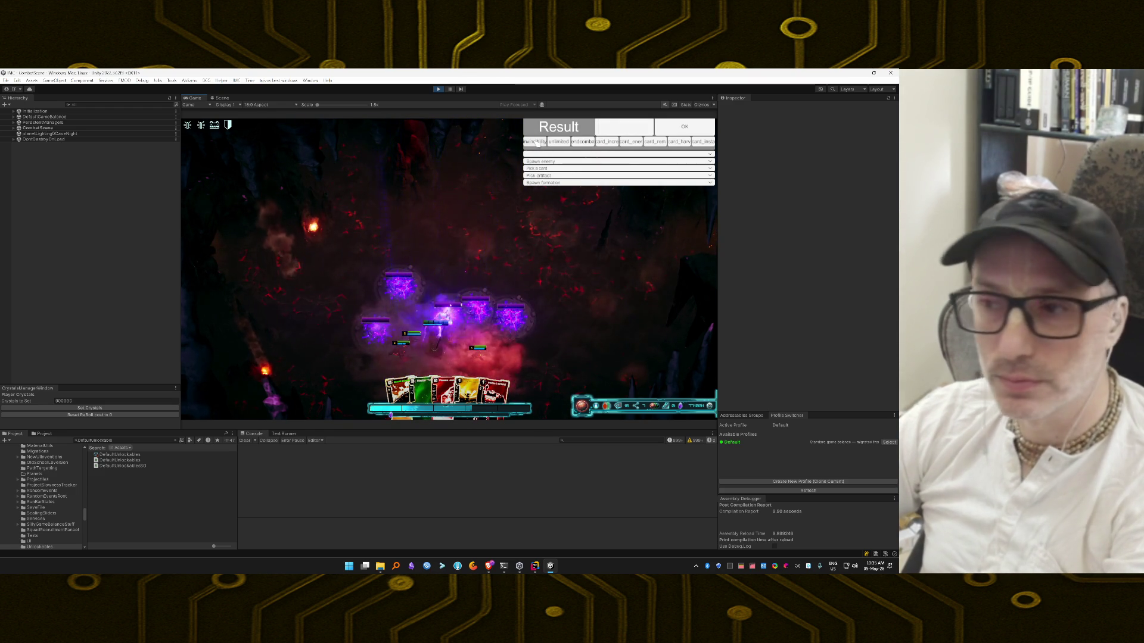
left_click(535, 142)
left_click(558, 142)
key("grave")
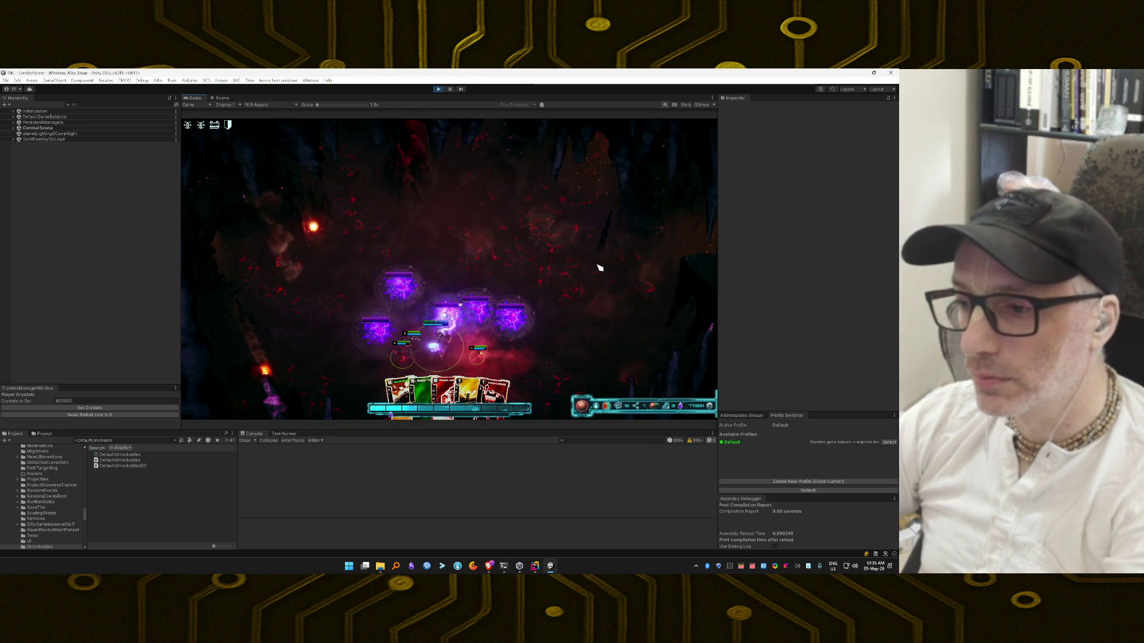
Step: Play the Missile Turret, green and yellow cards onto the enemies until Mission Success
mouse_move(469, 375)
left_mouse_down()
mouse_move(447, 275)
mouse_move(441, 285)
left_mouse_up()
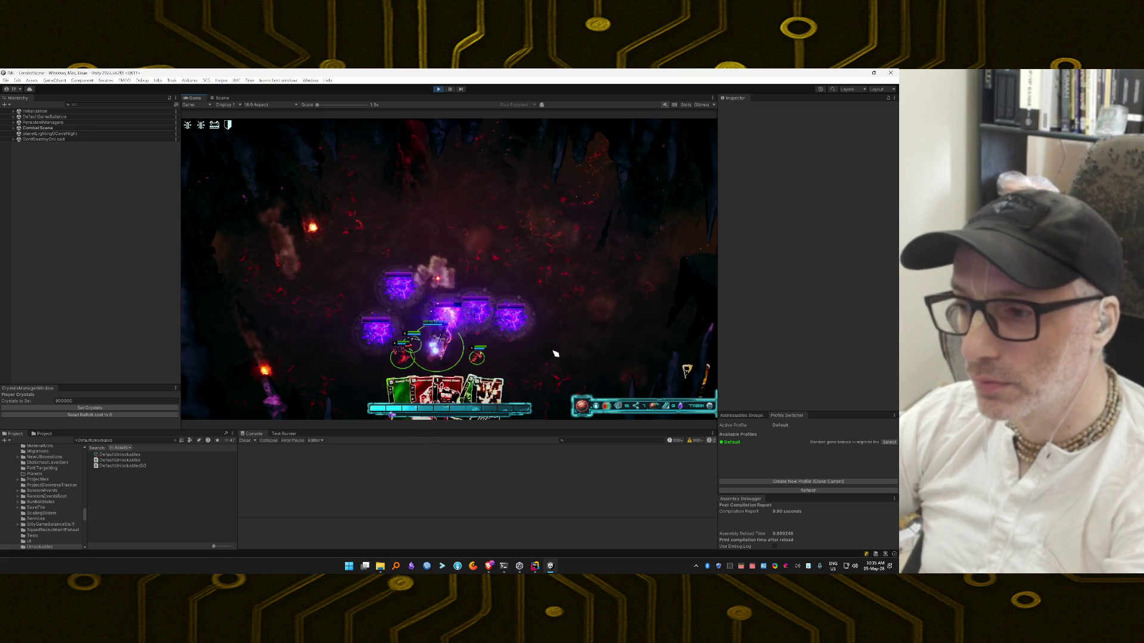
left_click_drag(501, 395, 553, 298)
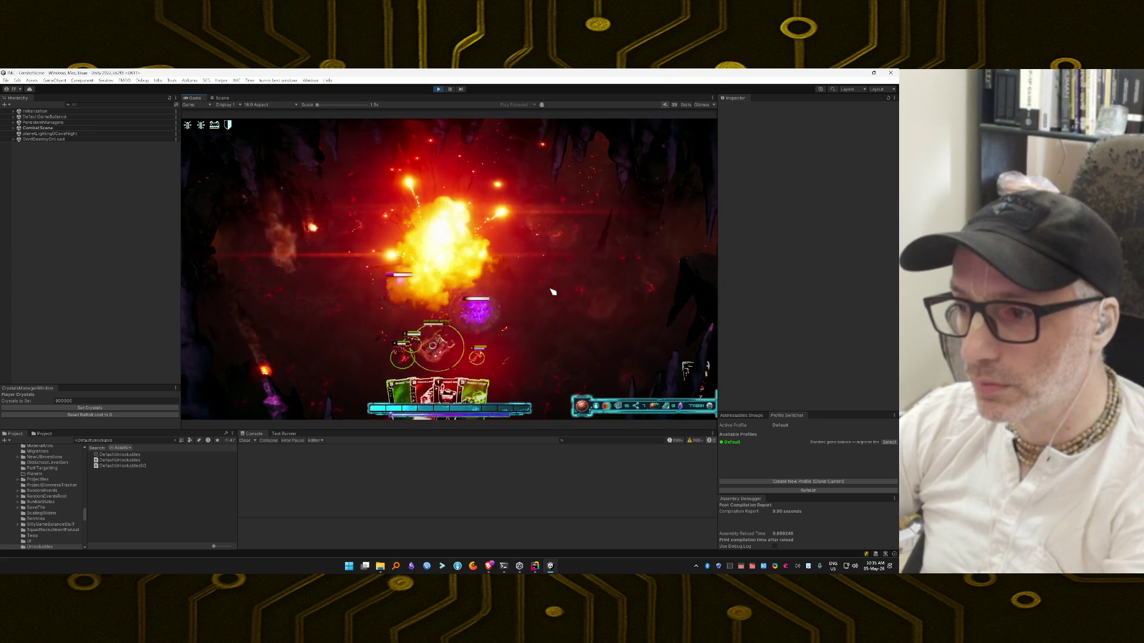
mouse_move(473, 388)
left_mouse_down()
mouse_move(479, 334)
mouse_move(426, 301)
mouse_move(381, 352)
mouse_move(471, 360)
mouse_move(467, 325)
left_mouse_up()
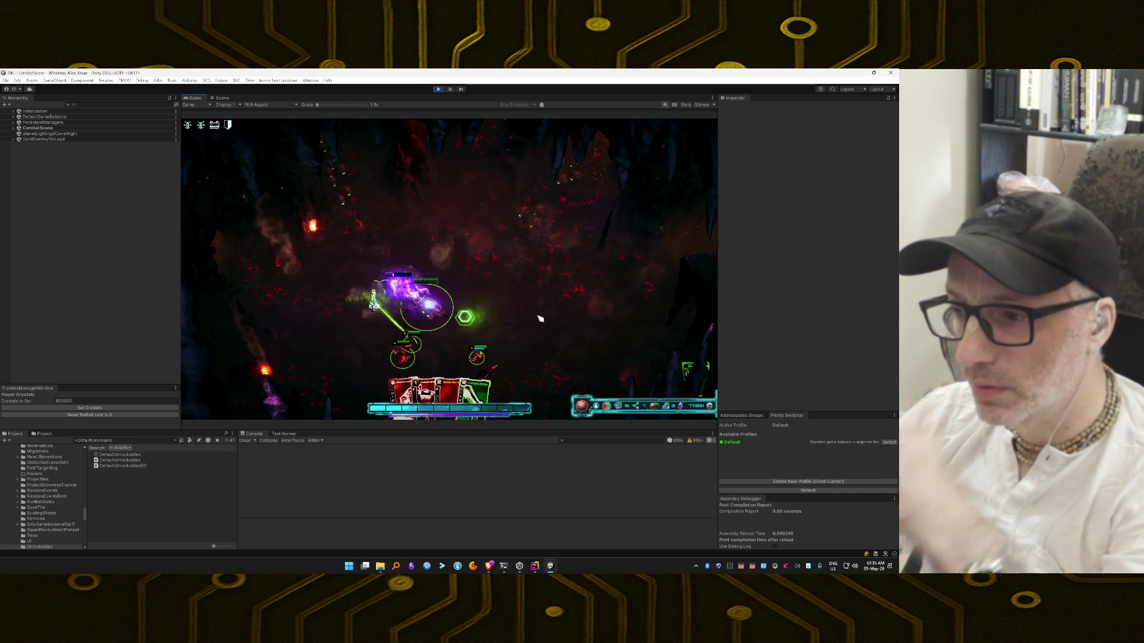
mouse_move(452, 396)
left_mouse_down()
mouse_move(484, 358)
mouse_move(495, 285)
mouse_move(421, 327)
mouse_move(350, 334)
left_mouse_up()
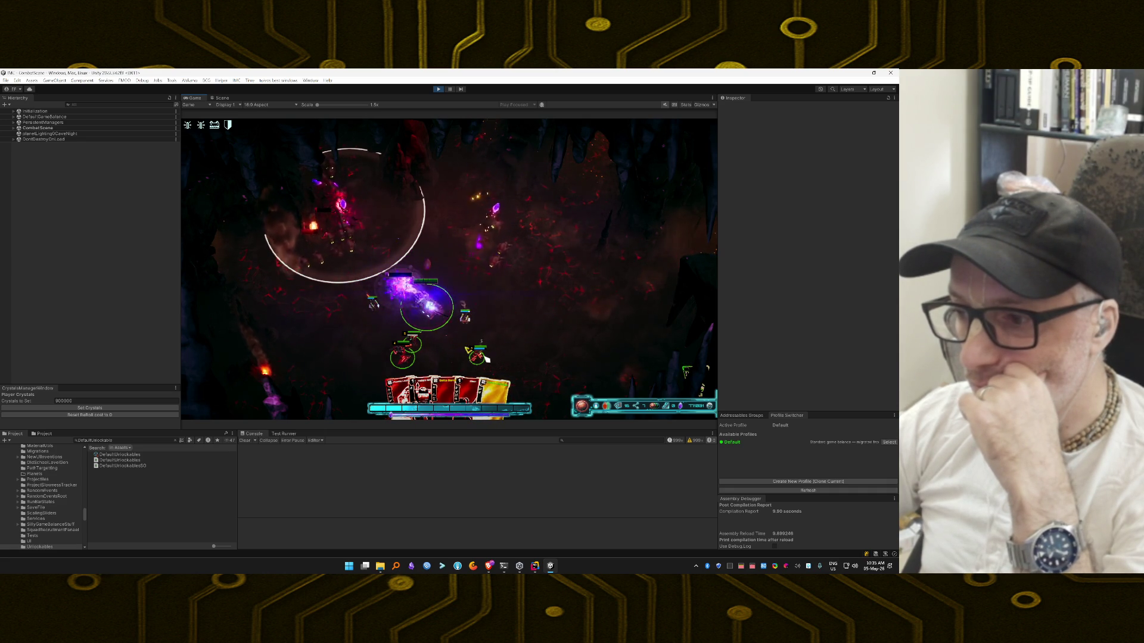
mouse_move(502, 395)
left_mouse_down()
mouse_move(462, 345)
mouse_move(479, 226)
left_mouse_up()
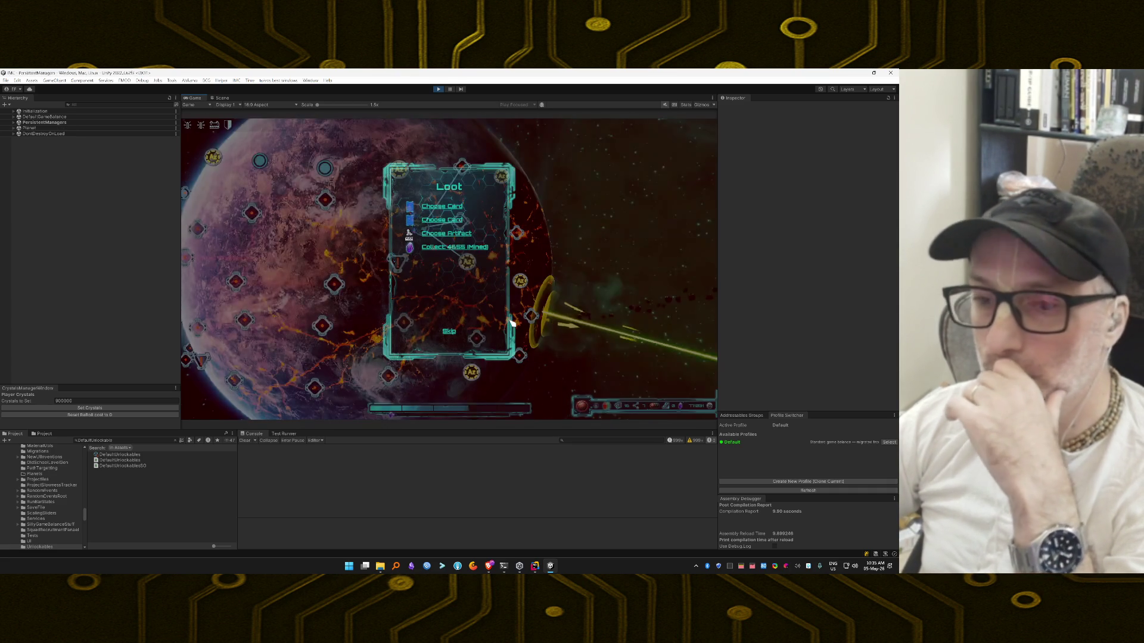
Step: Take the first artifact, skip the remaining loot, then travel to the next node and launch
left_click(454, 236)
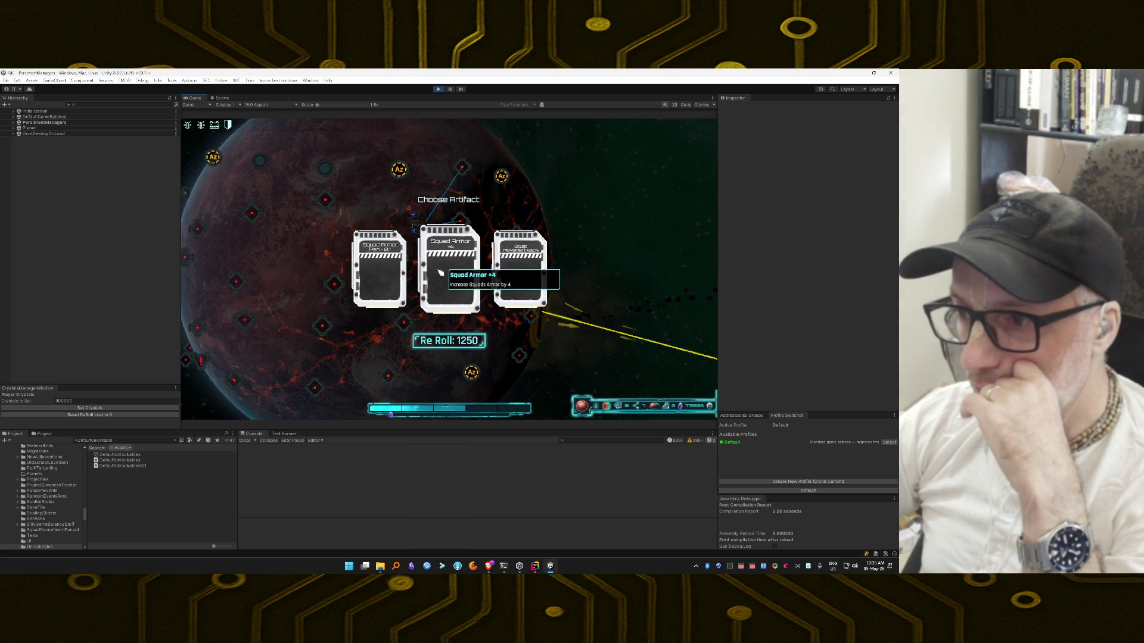
left_click(386, 275)
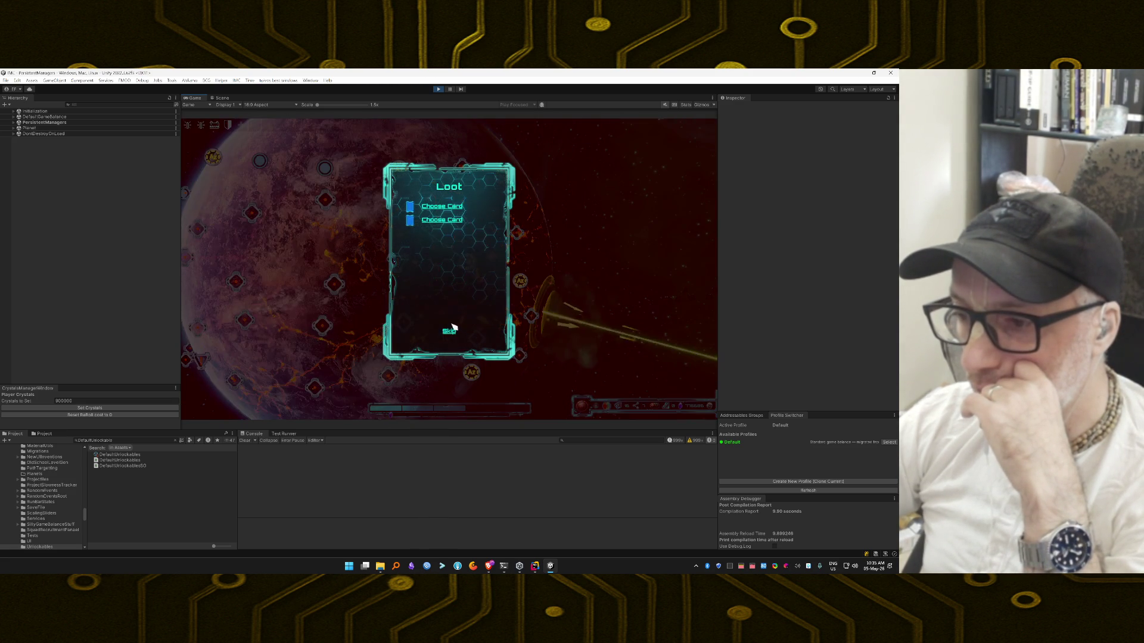
left_click(450, 332)
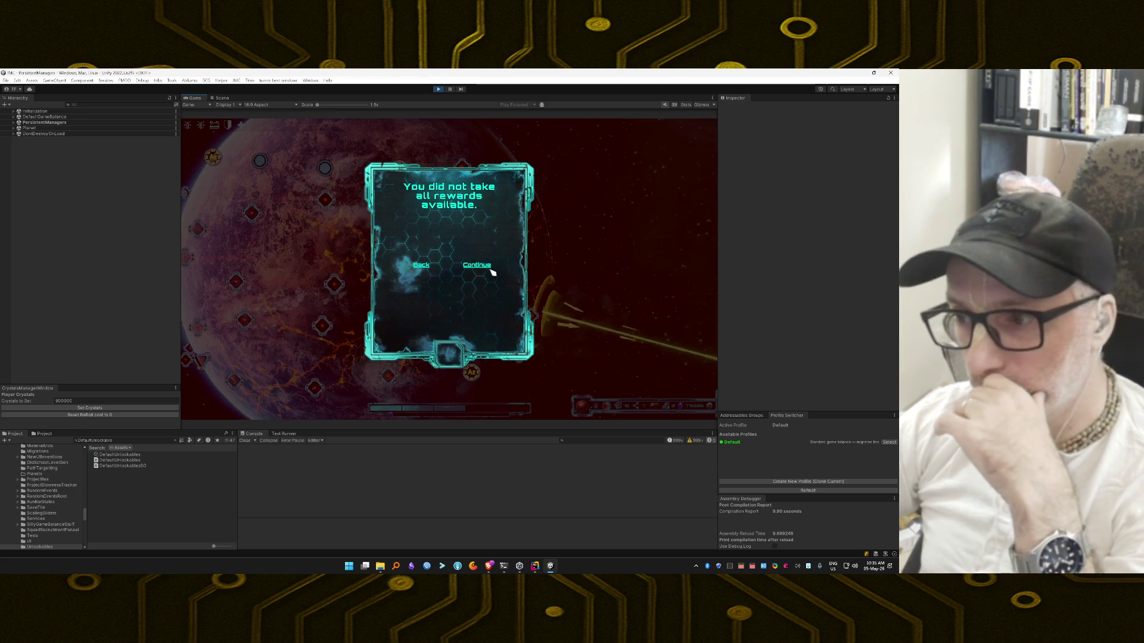
left_click(478, 266)
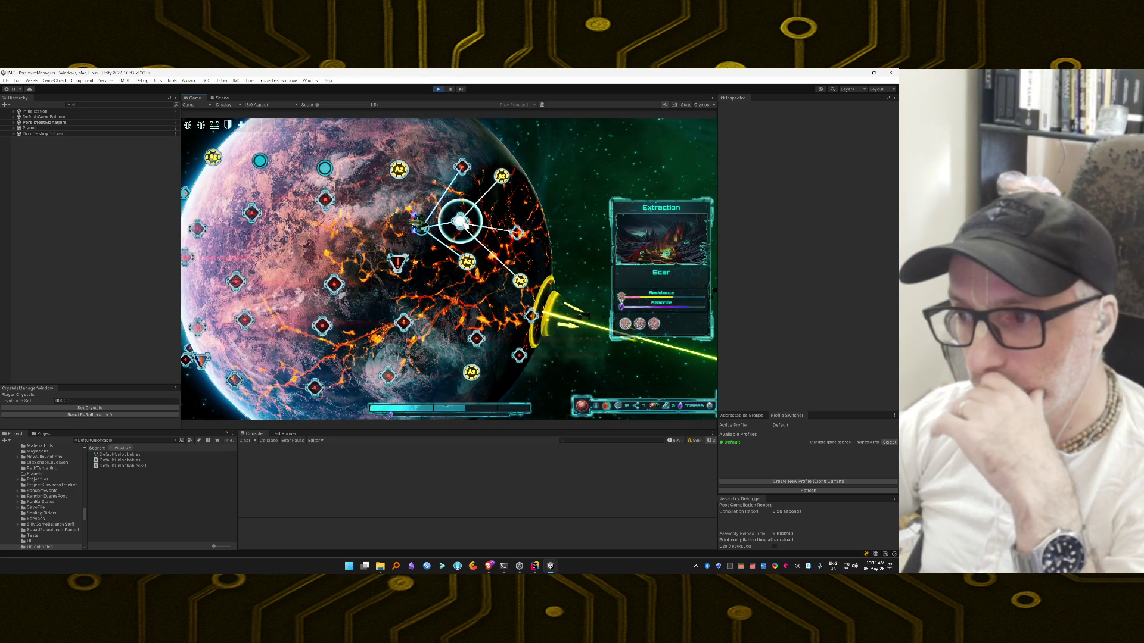
left_click(464, 221)
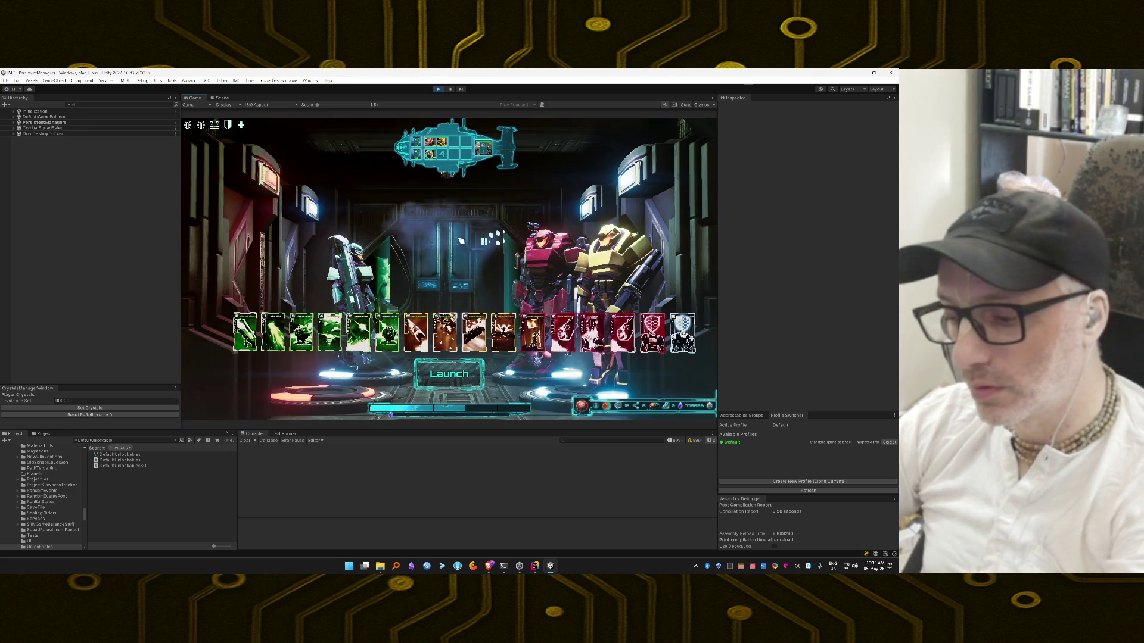
left_click(455, 377)
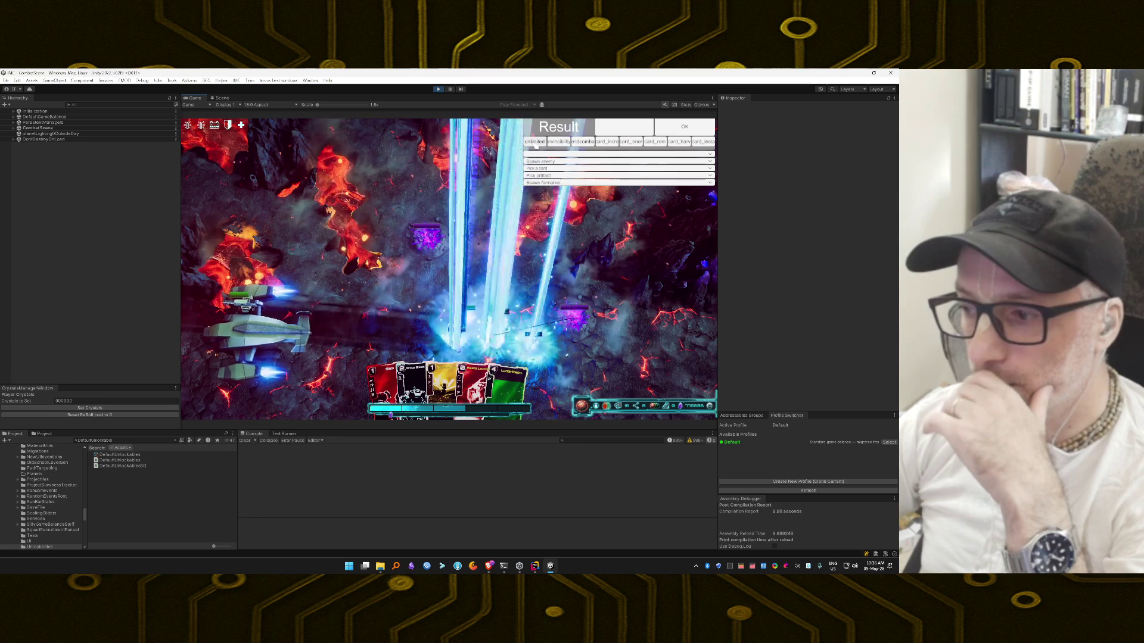
Step: Turn on invincibility, clear the Console, and deploy cards including the Plasma Turret and Boost Blaster
left_click(558, 141)
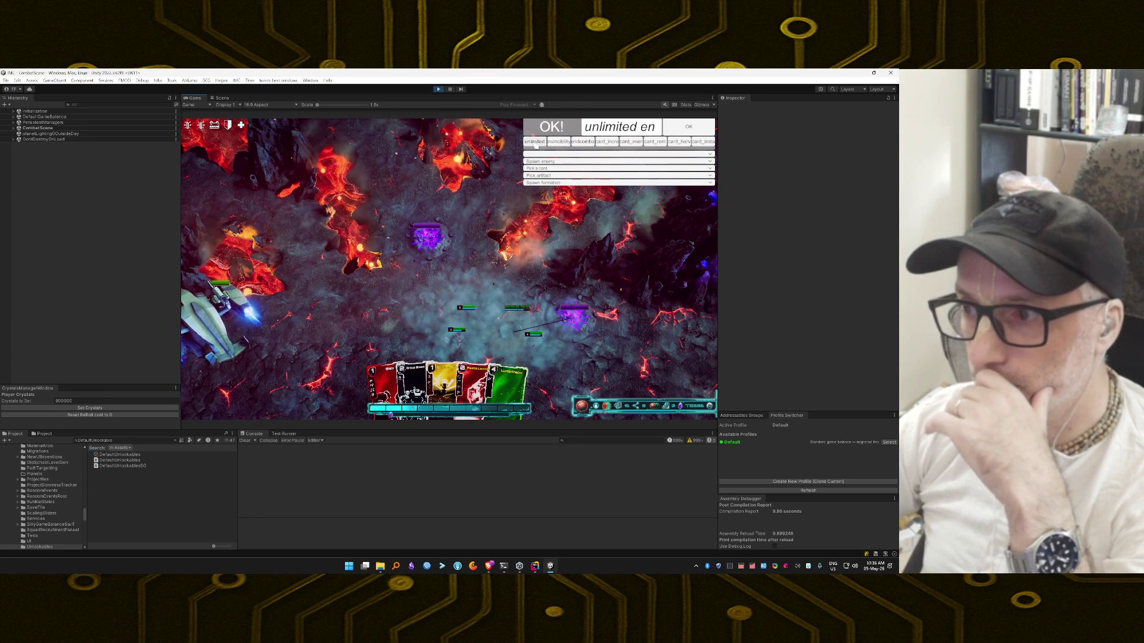
left_click(245, 442)
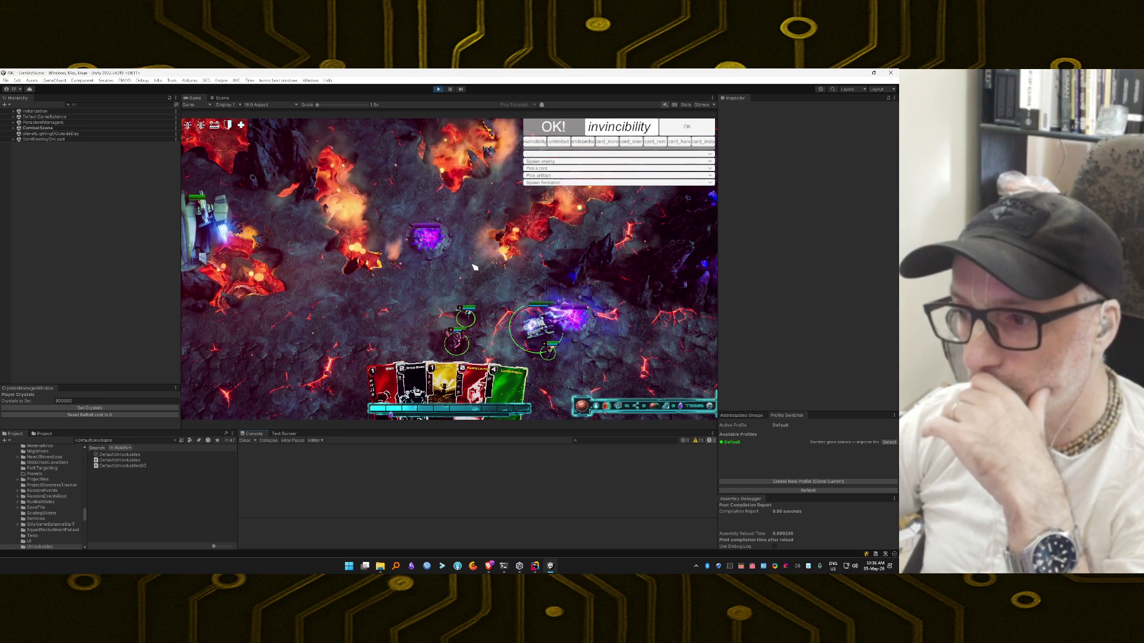
mouse_move(506, 370)
left_mouse_down()
mouse_move(470, 210)
mouse_move(477, 217)
left_mouse_up()
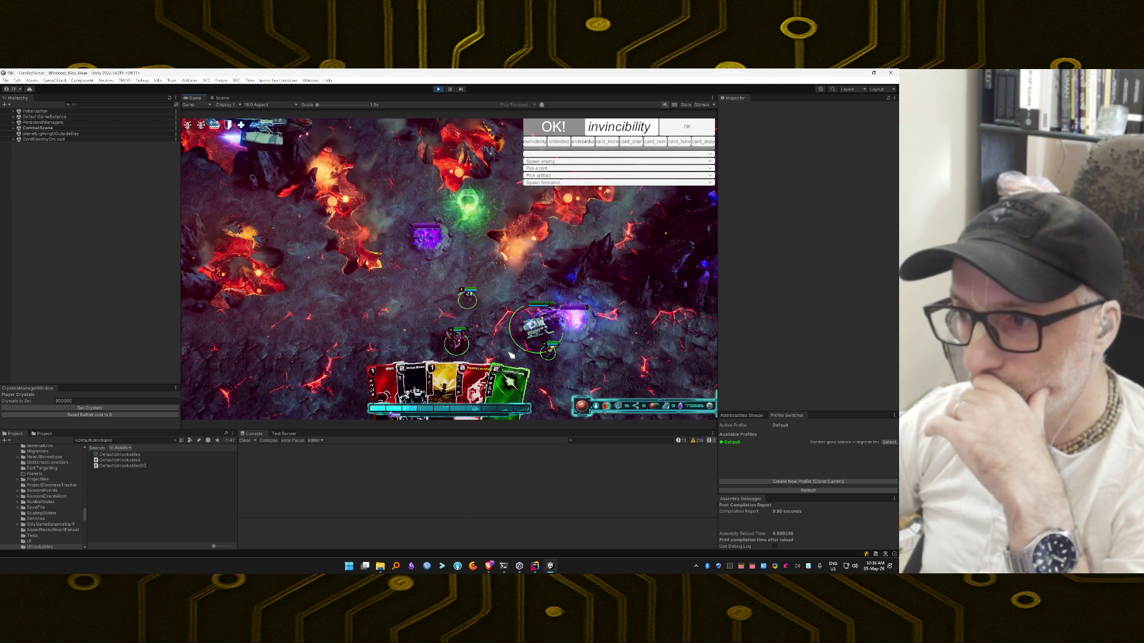
left_click_drag(453, 379, 454, 245)
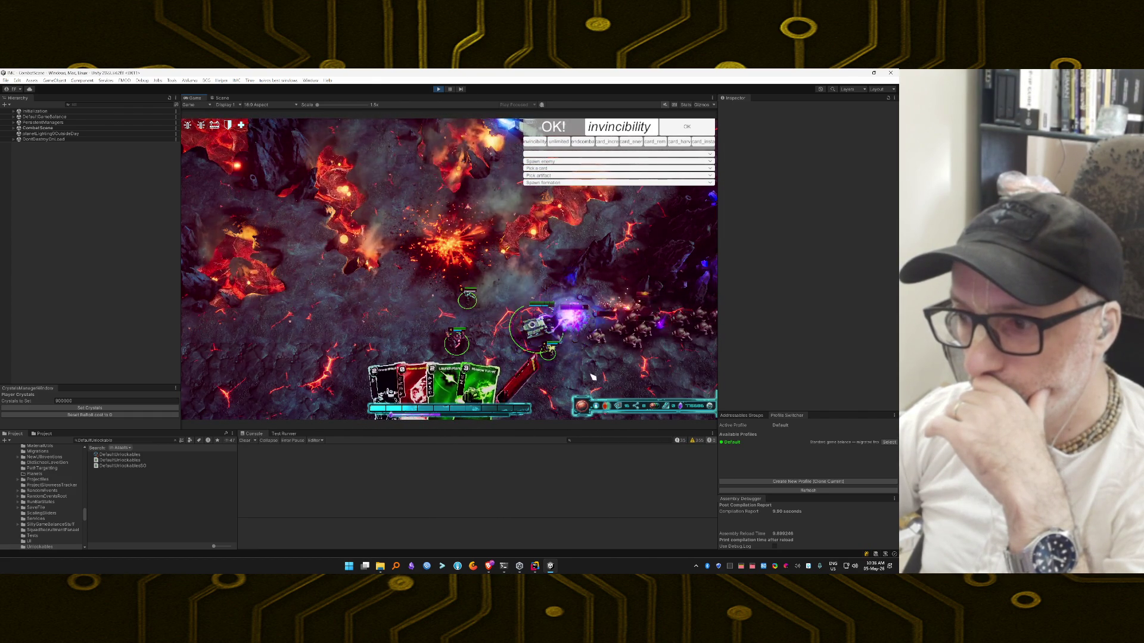
mouse_move(476, 363)
left_mouse_down()
mouse_move(473, 381)
mouse_move(503, 340)
mouse_move(505, 280)
left_mouse_up()
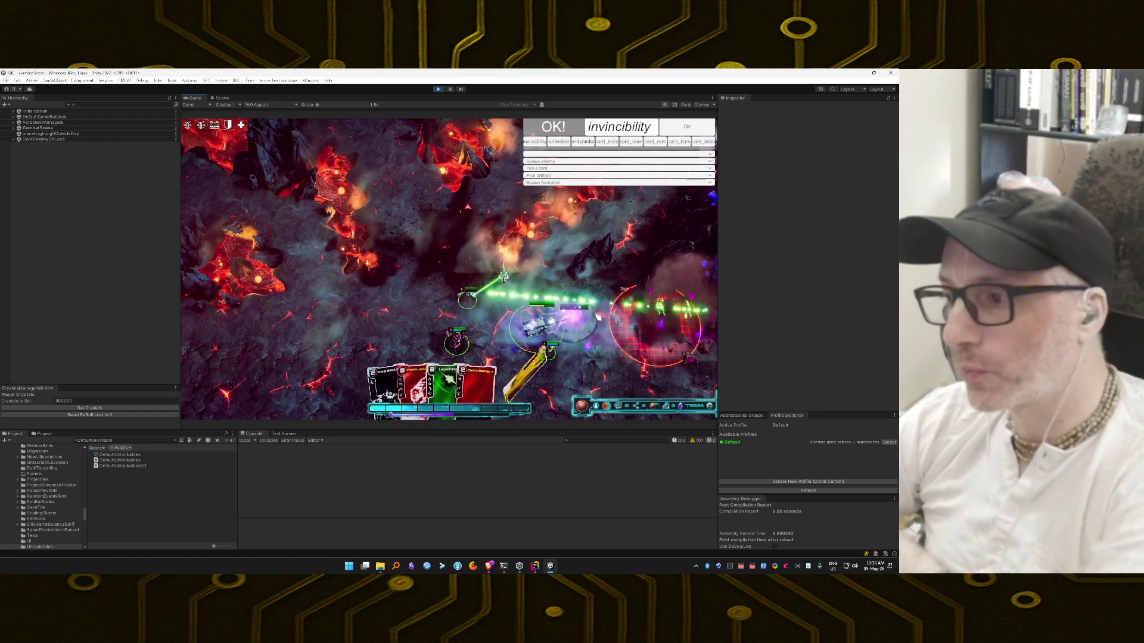
mouse_move(519, 356)
left_mouse_down()
mouse_move(514, 324)
mouse_move(647, 328)
left_mouse_up()
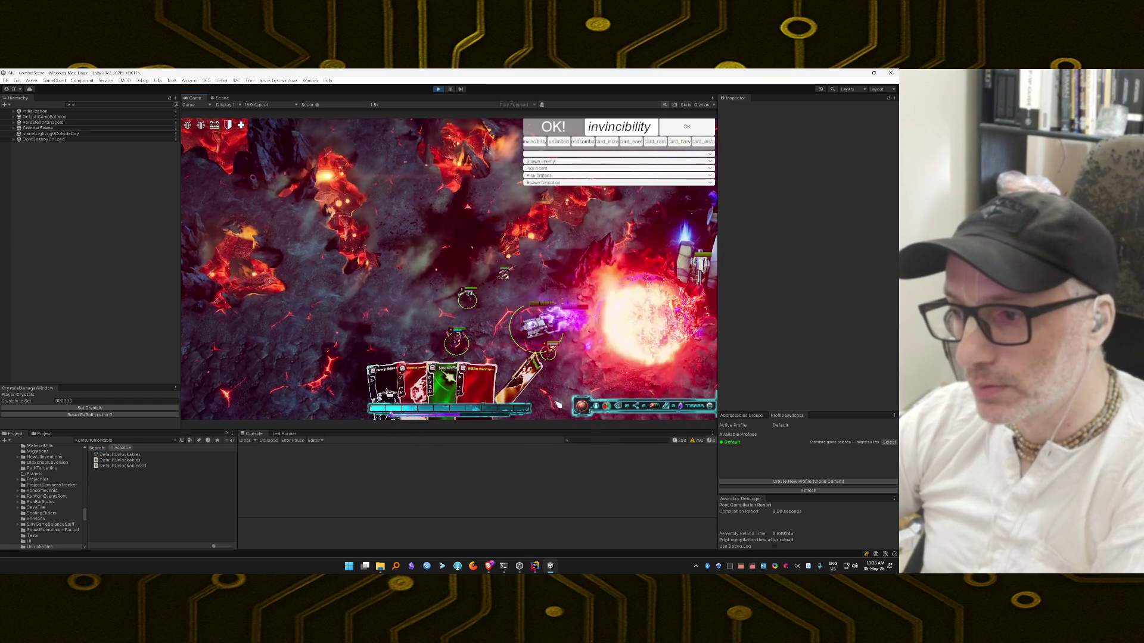
left_click_drag(517, 388, 557, 367)
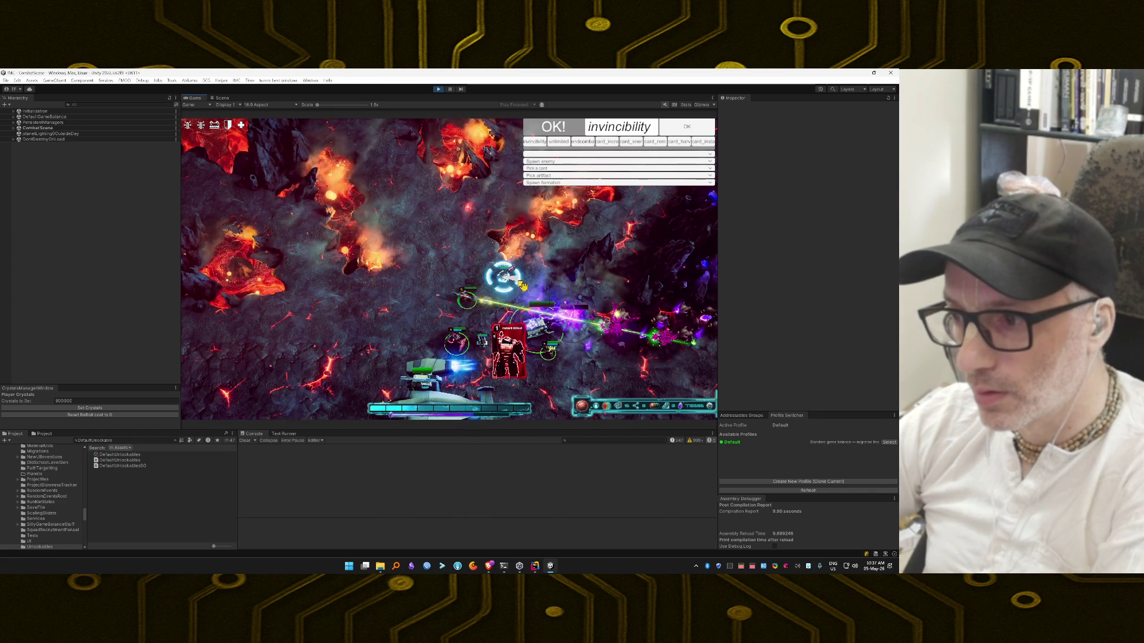
Step: Play Instant Shield, Plasma Launcher, Landshaker, a yellow card and Blam to finish the mission
left_click(499, 319)
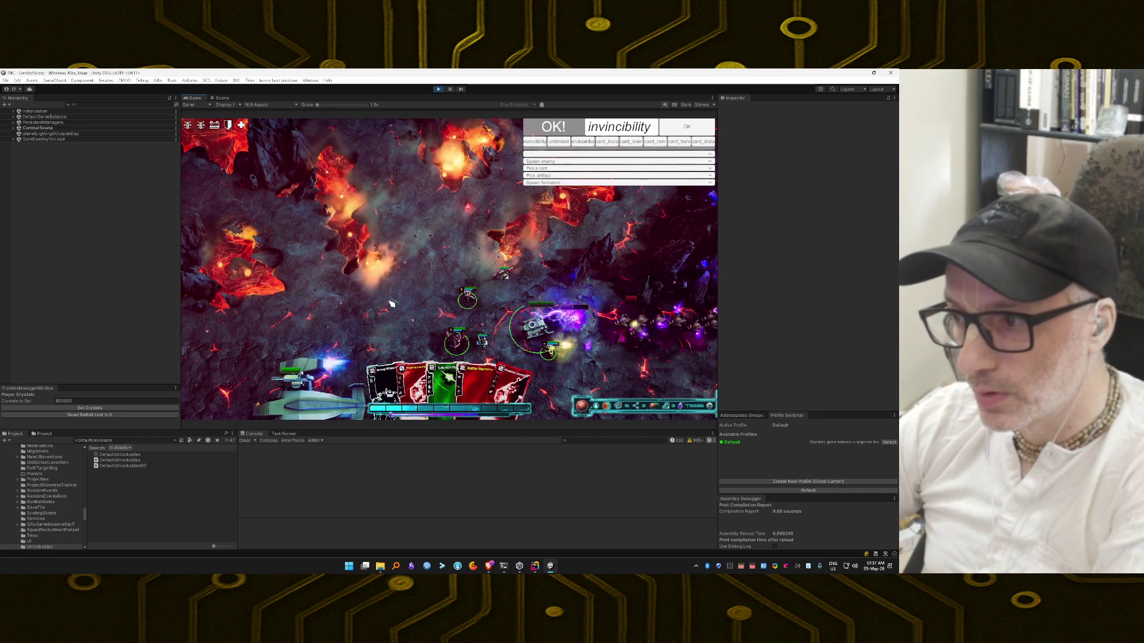
left_click(511, 385)
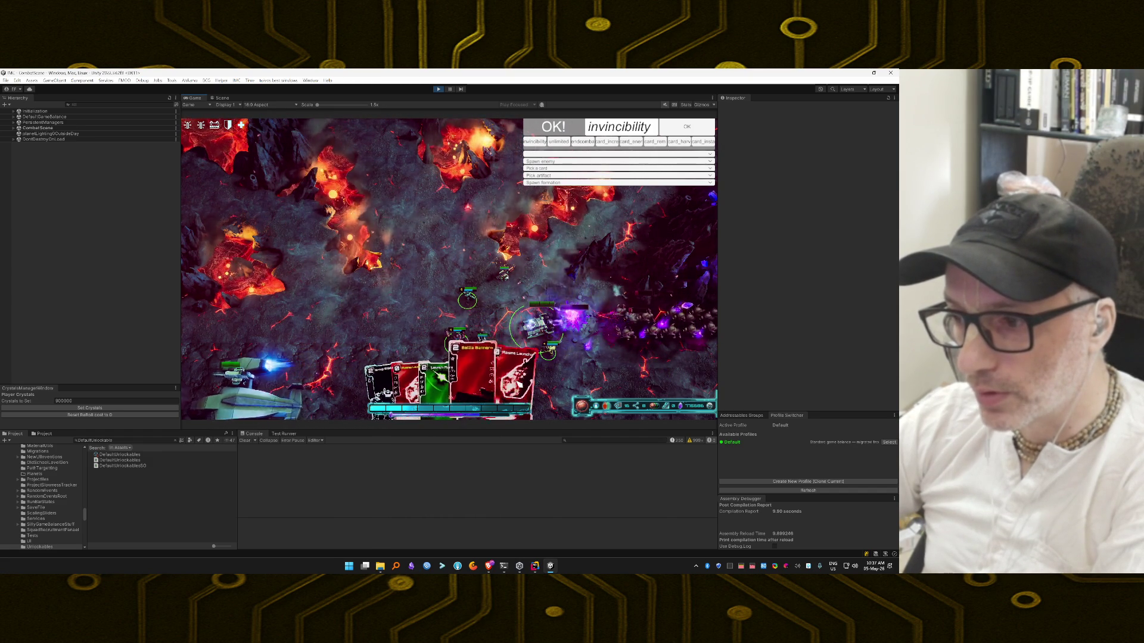
left_click(520, 352)
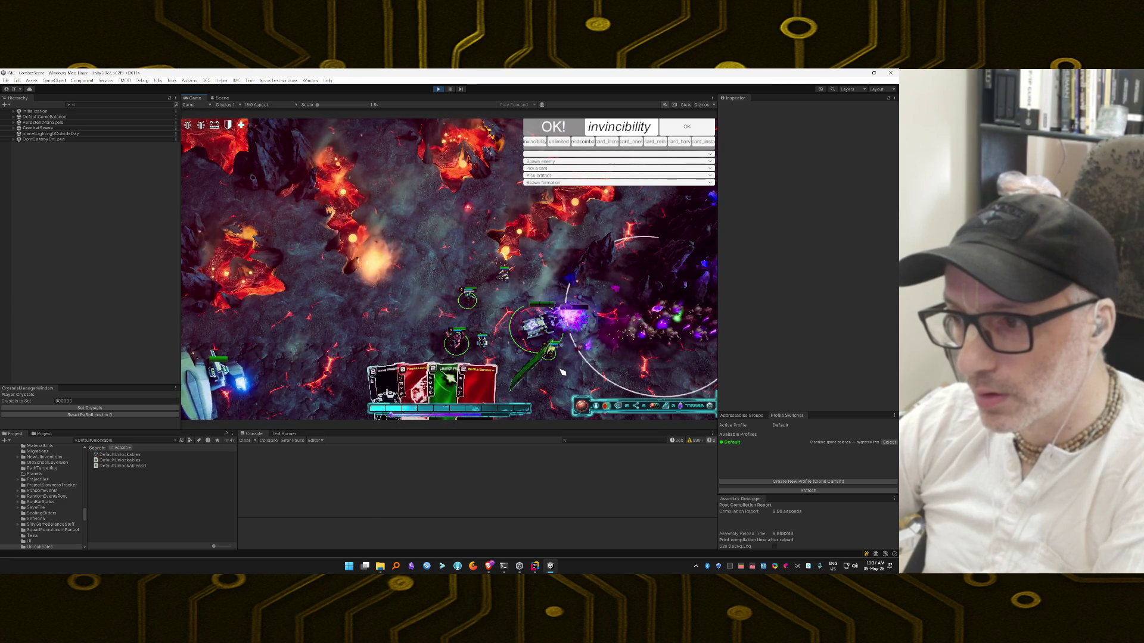
left_click(516, 382)
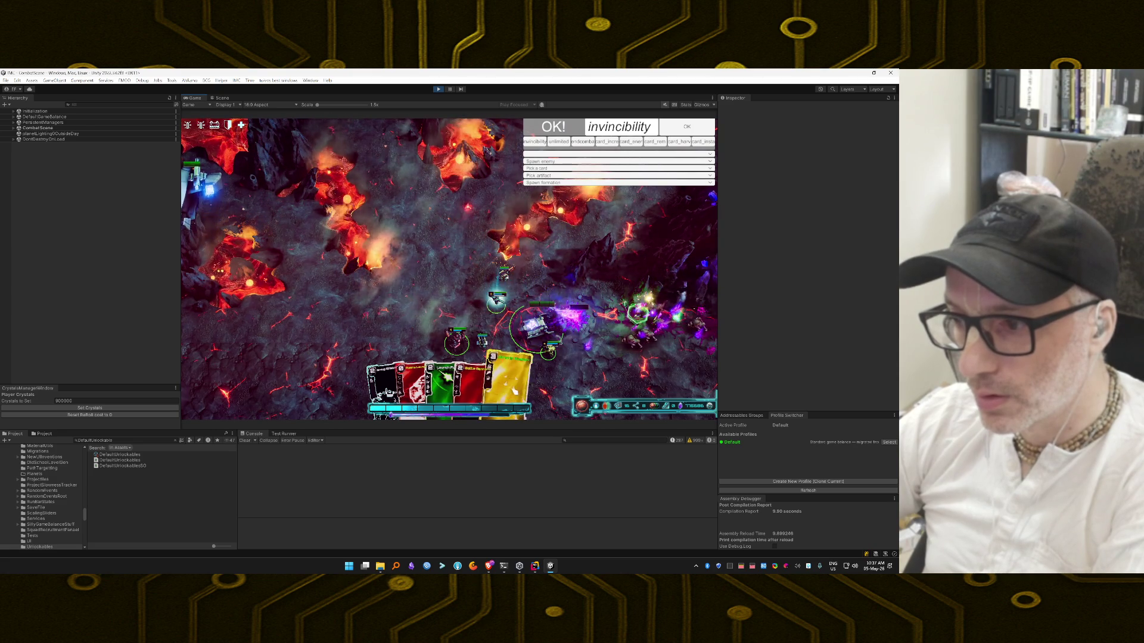
left_click(513, 390)
key("Escape")
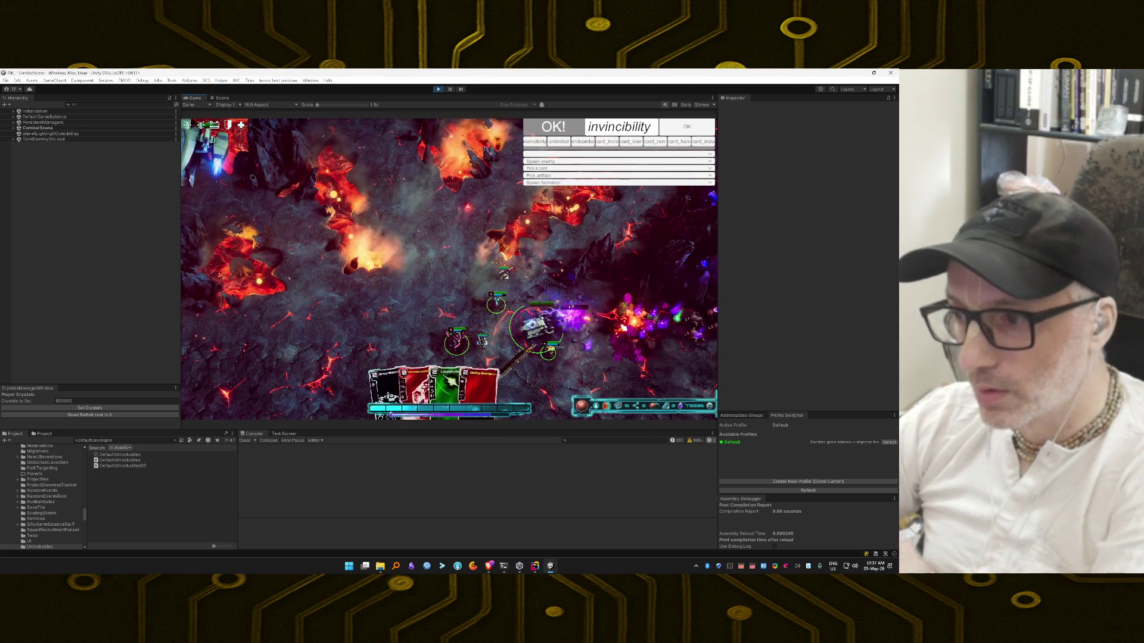
left_click(516, 384)
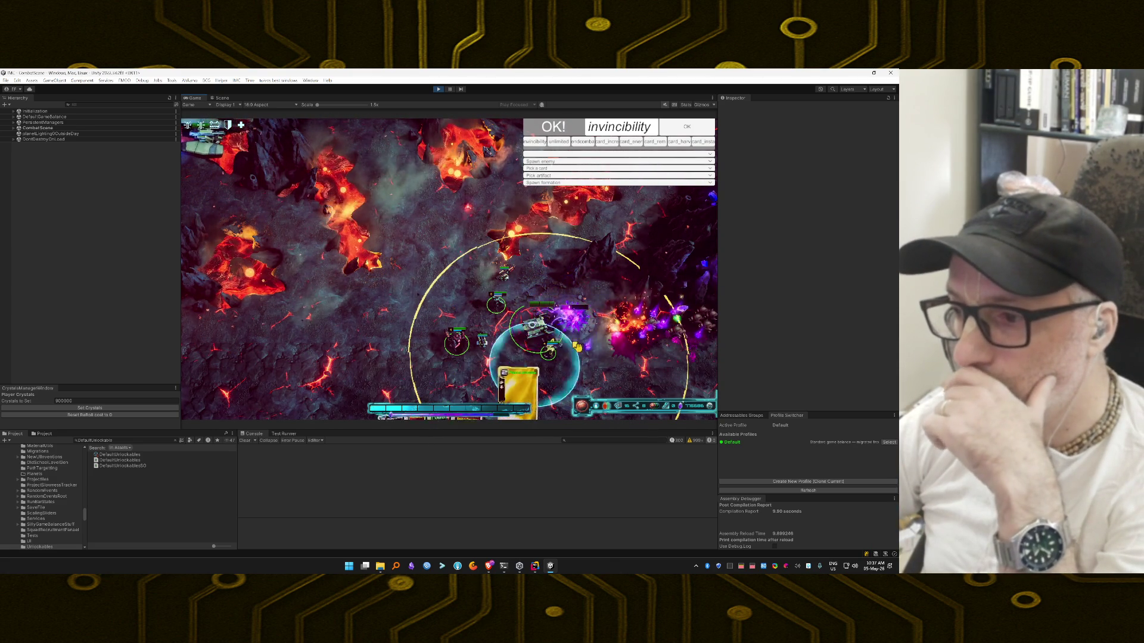
left_click(608, 318)
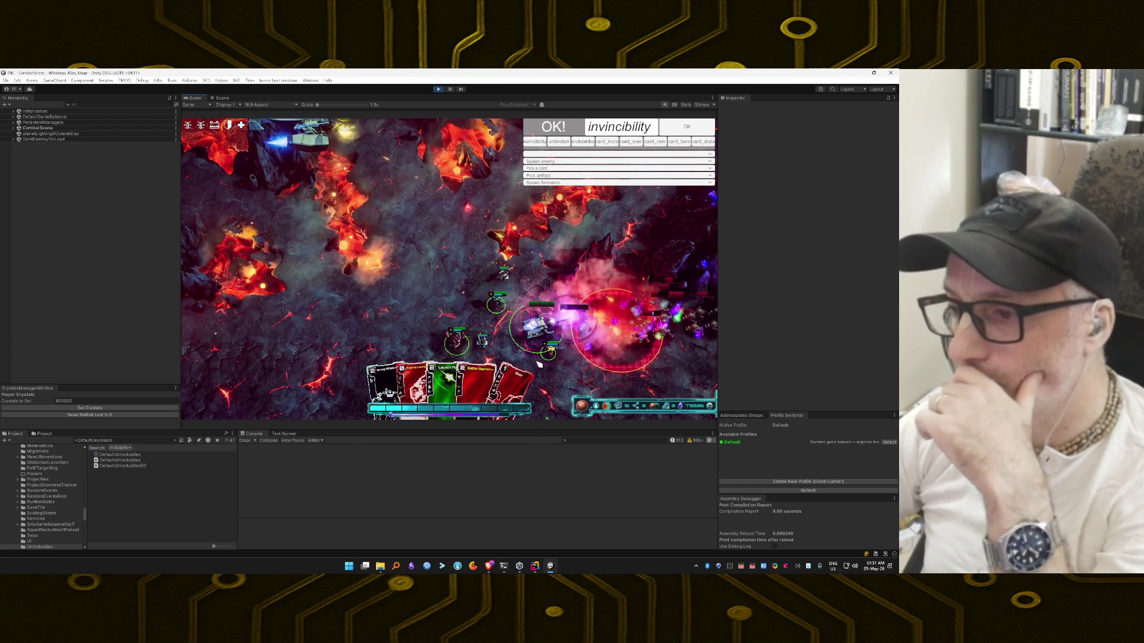
left_click(511, 381)
left_click(426, 281)
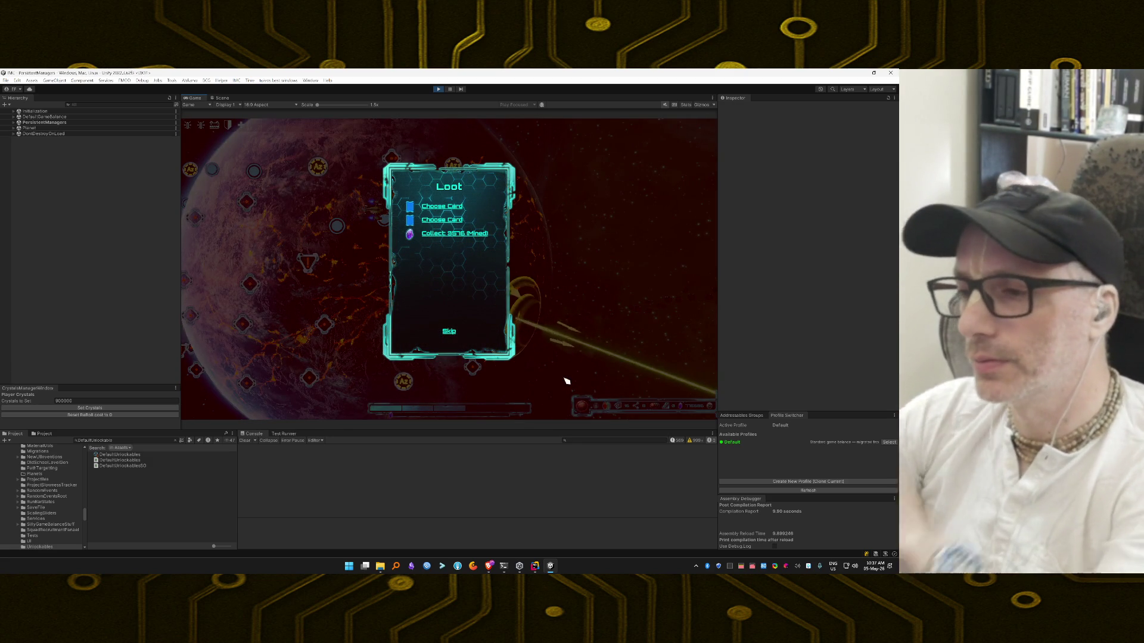
Step: Skip the remaining card rewards and travel to the Extraction node
left_click(451, 333)
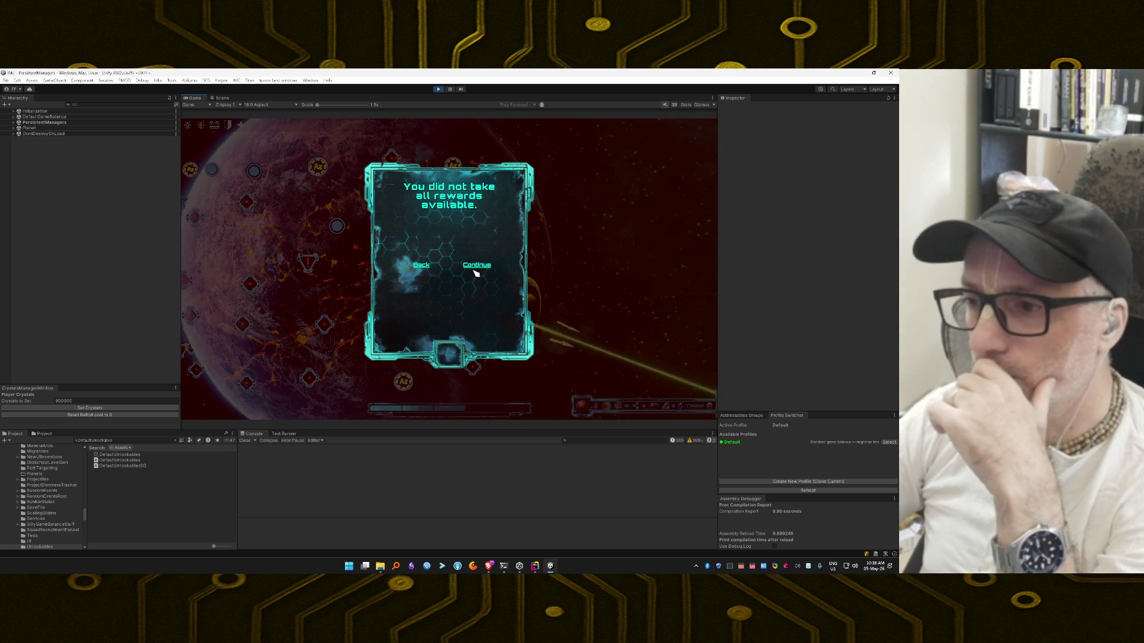
left_click(476, 265)
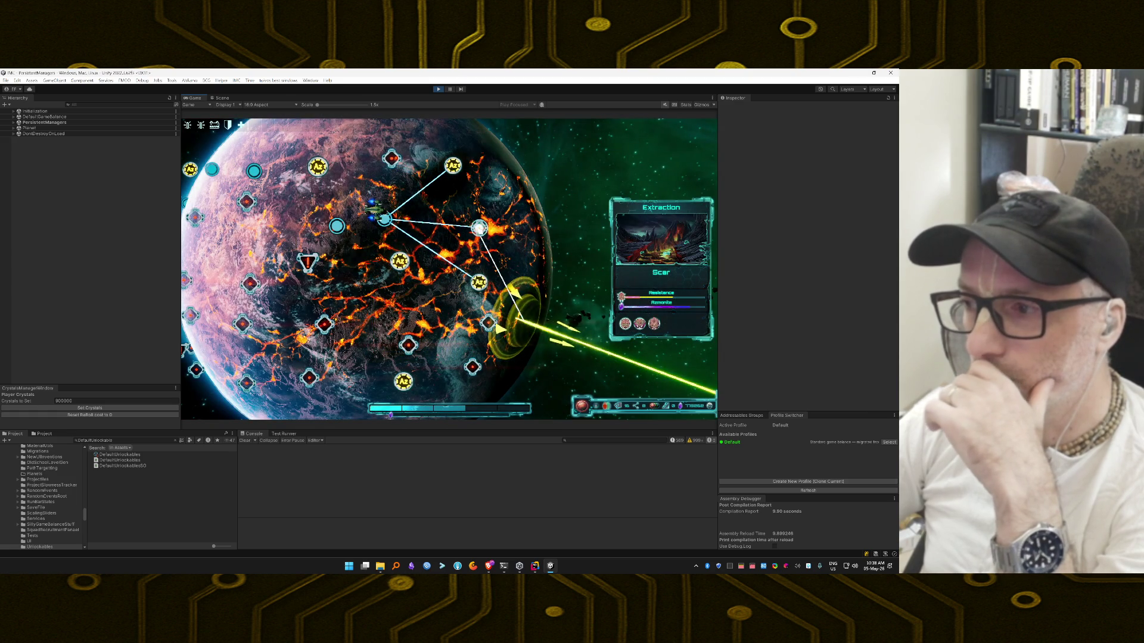
left_click(480, 228)
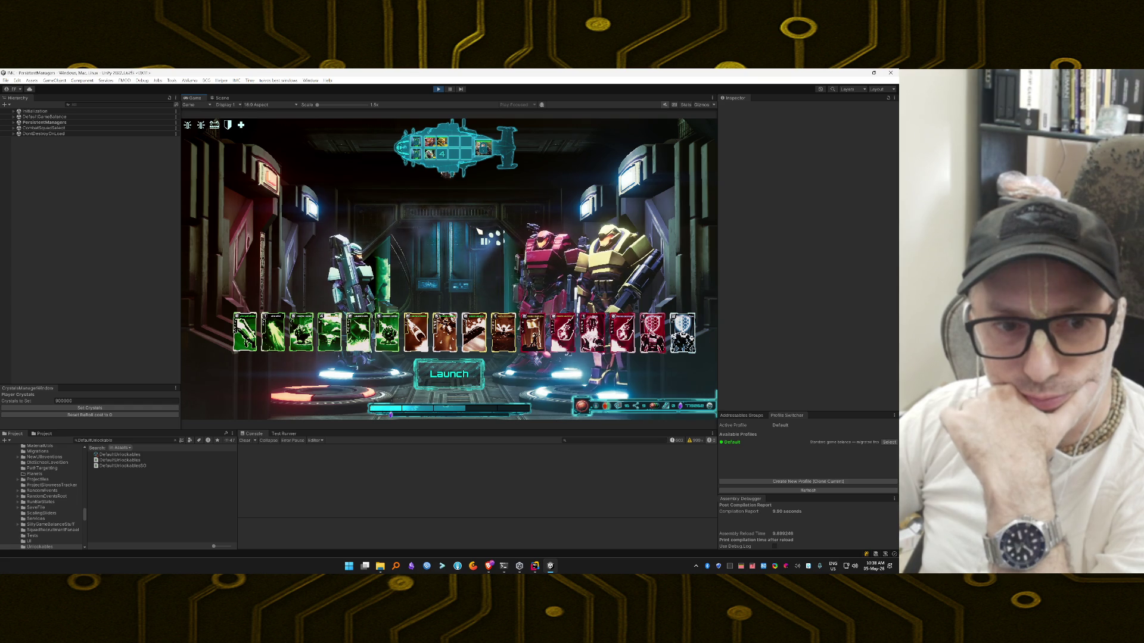
Step: Launch the squad from the hangar into the lava battlefield mission
left_click(463, 381)
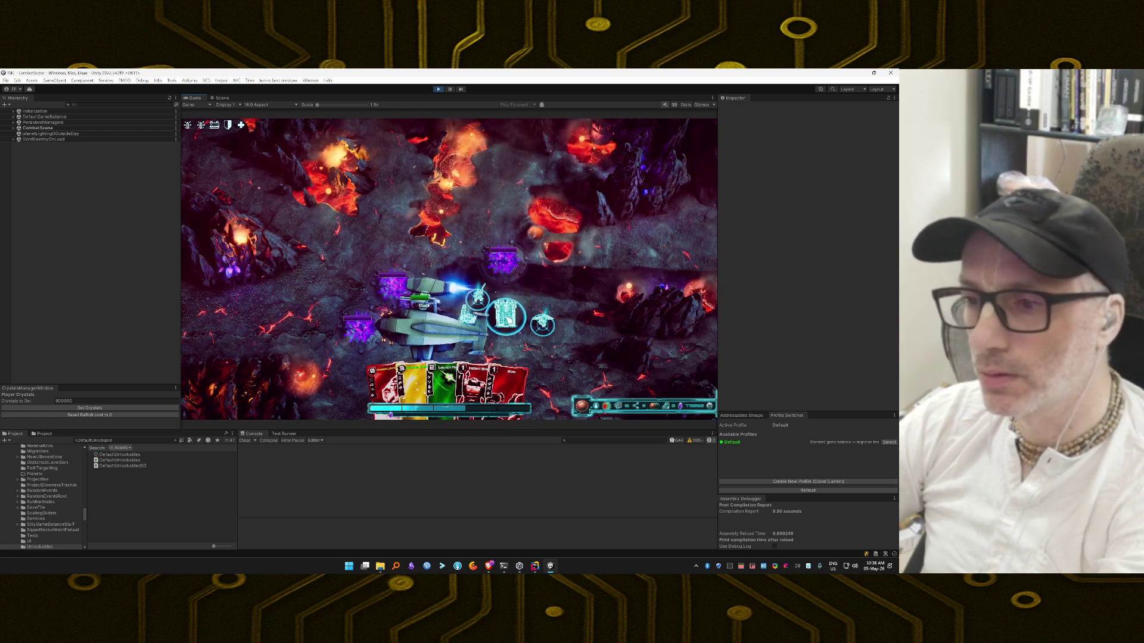
Step: Play Launch Flare, Plasma Launcher, Instant Shield, Landmines and Blaster Turret cards on the battlefield
key("grave")
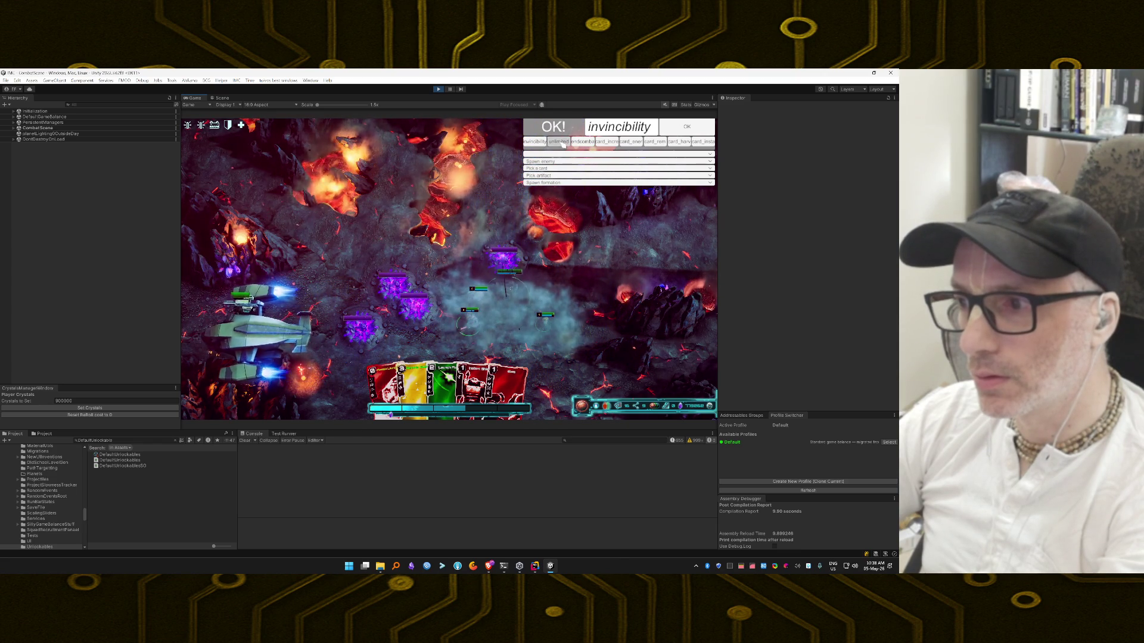
key("grave")
left_click_drag(444, 388, 491, 204)
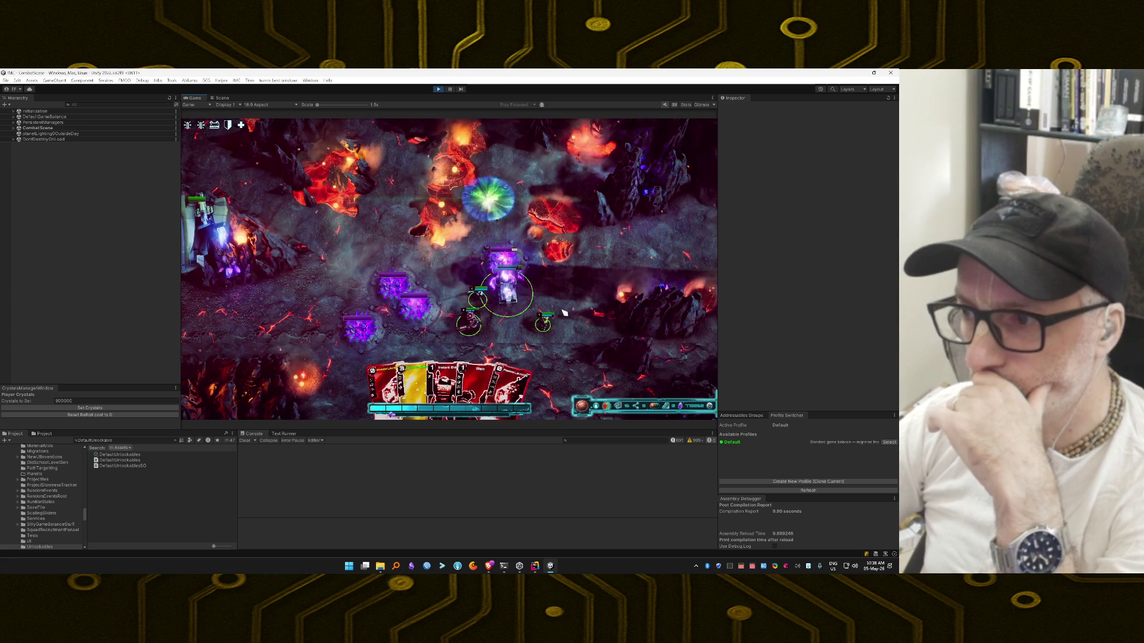
left_click_drag(515, 391, 470, 325)
left_click_drag(444, 363, 487, 356)
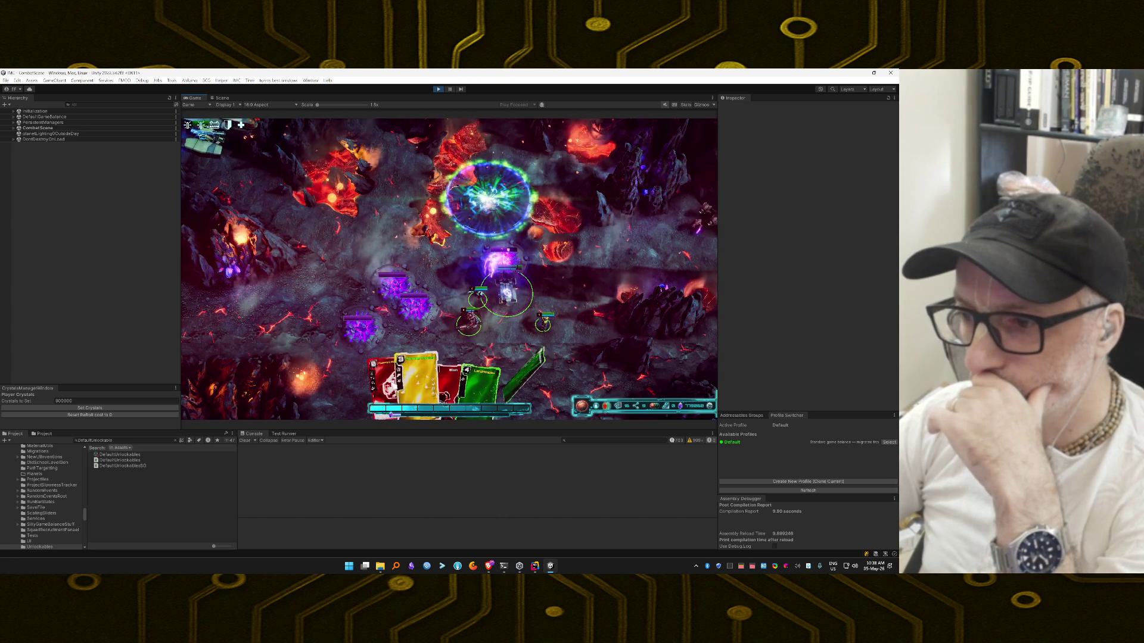
mouse_move(480, 381)
left_mouse_down()
mouse_move(531, 366)
mouse_move(573, 307)
left_mouse_up()
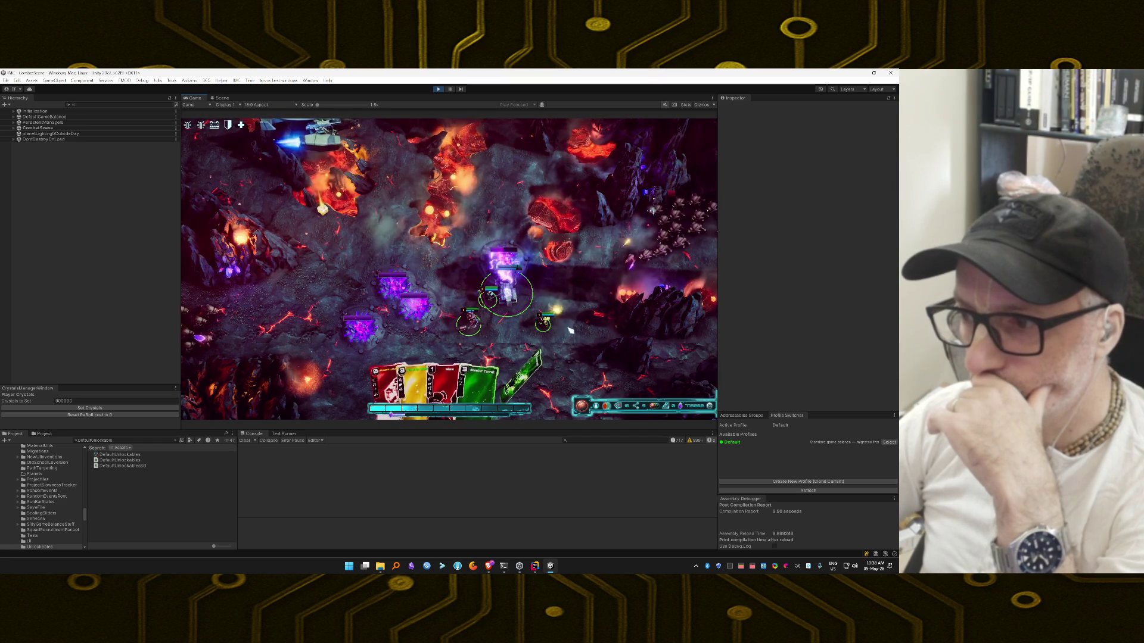
mouse_move(528, 338)
left_mouse_down()
mouse_move(510, 343)
mouse_move(548, 333)
mouse_move(539, 301)
left_mouse_up()
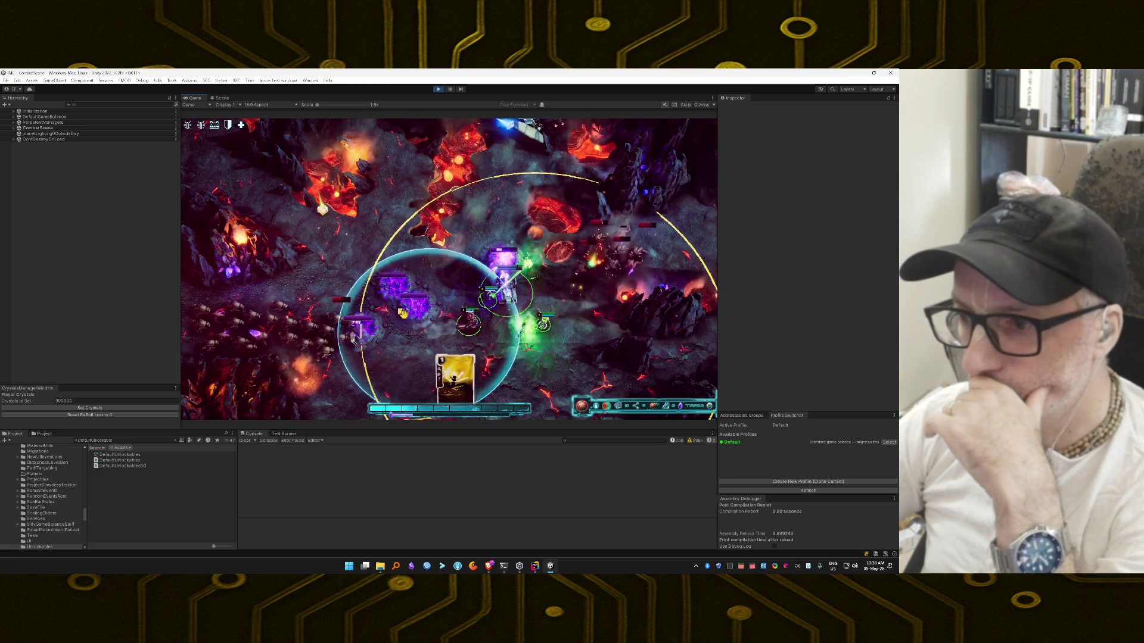
Step: Finish the enemies with yellow explosive cards, Line Shot, Group Shield Flow and another Launch Flare
mouse_move(395, 315)
left_mouse_down()
mouse_move(439, 352)
mouse_move(471, 356)
mouse_move(450, 330)
left_mouse_up()
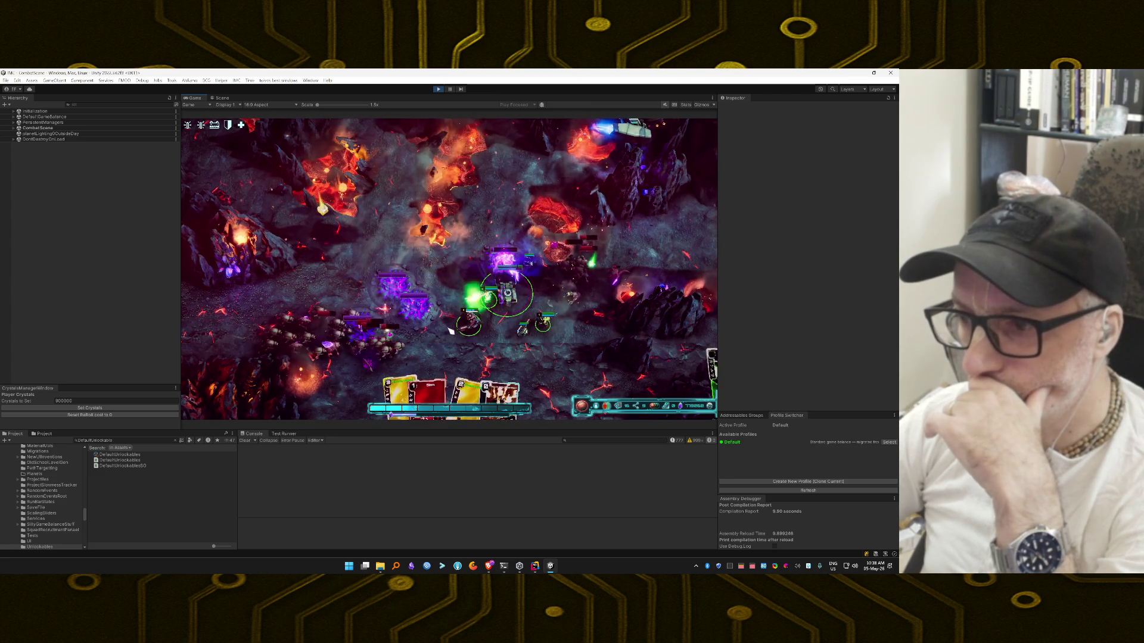
mouse_move(502, 360)
left_mouse_down()
mouse_move(471, 358)
mouse_move(489, 292)
mouse_move(440, 346)
left_mouse_up()
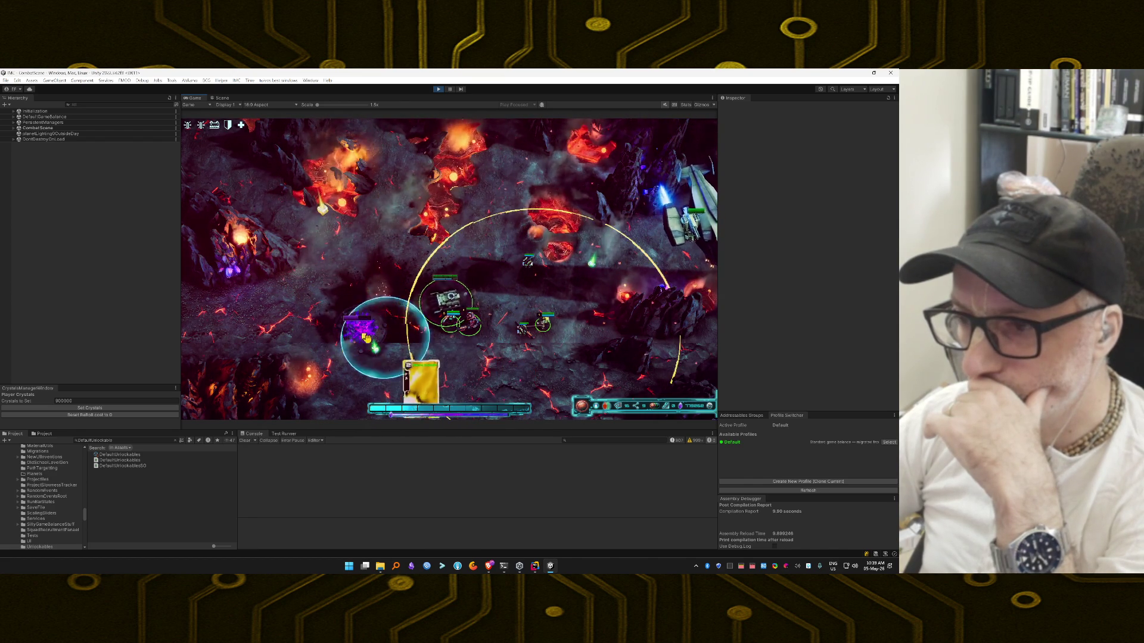
left_click_drag(367, 338, 361, 333)
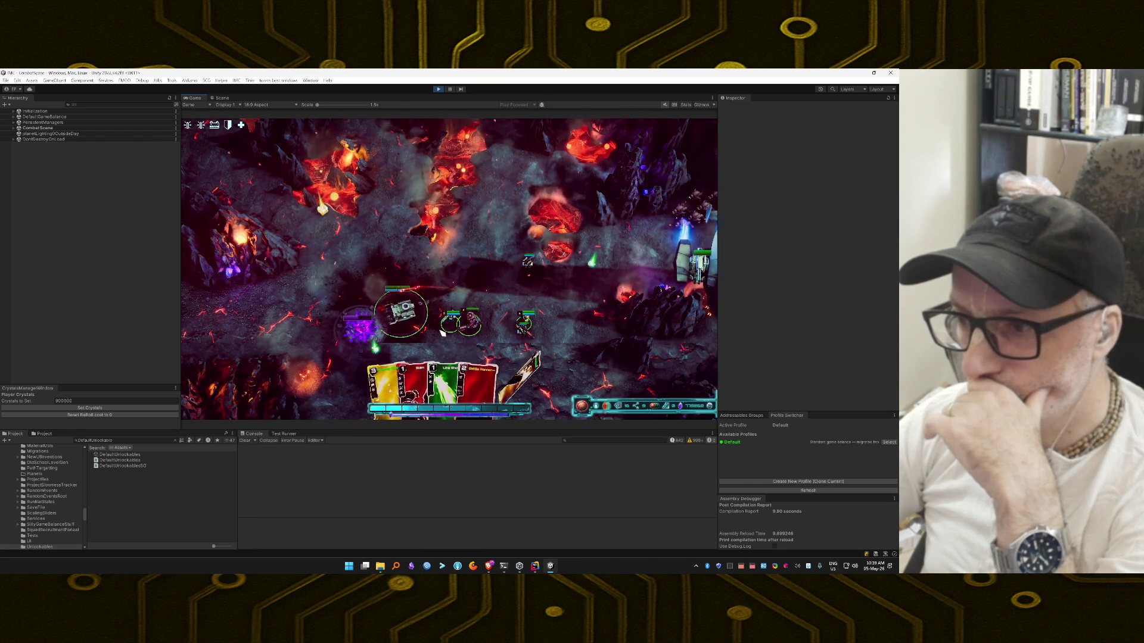
mouse_move(451, 374)
left_mouse_down()
mouse_move(508, 361)
mouse_move(554, 282)
left_mouse_up()
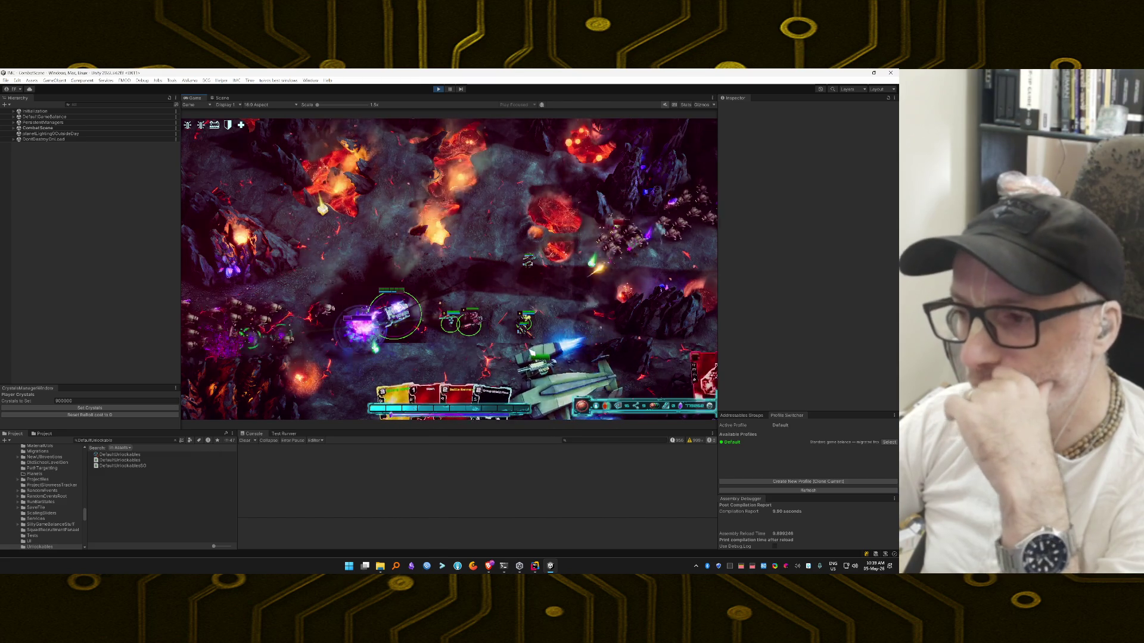
left_click_drag(478, 368, 458, 325)
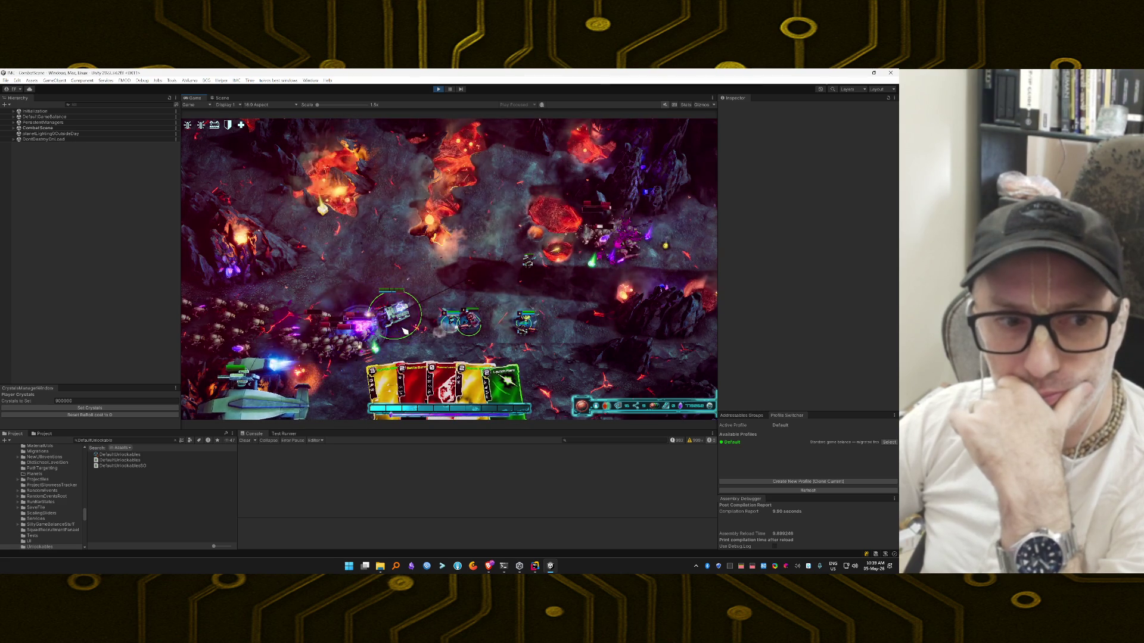
left_click_drag(512, 372, 334, 342)
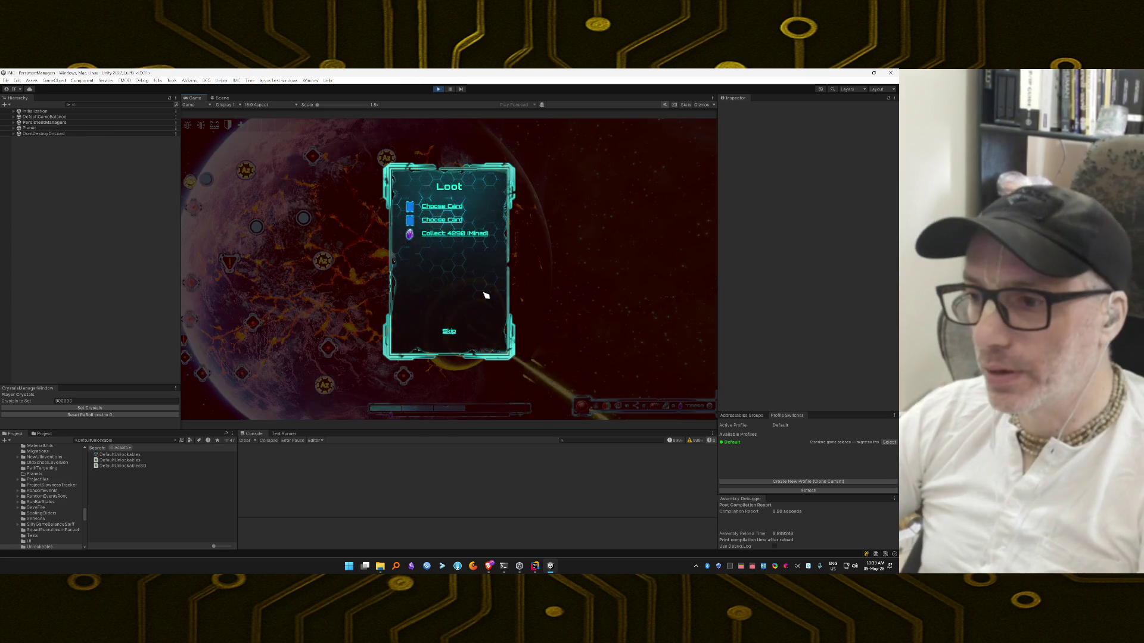
Step: Collect the 4290 crystals, skip remaining loot, return to the menu, stop Play mode and switch to the terminal
left_click(465, 235)
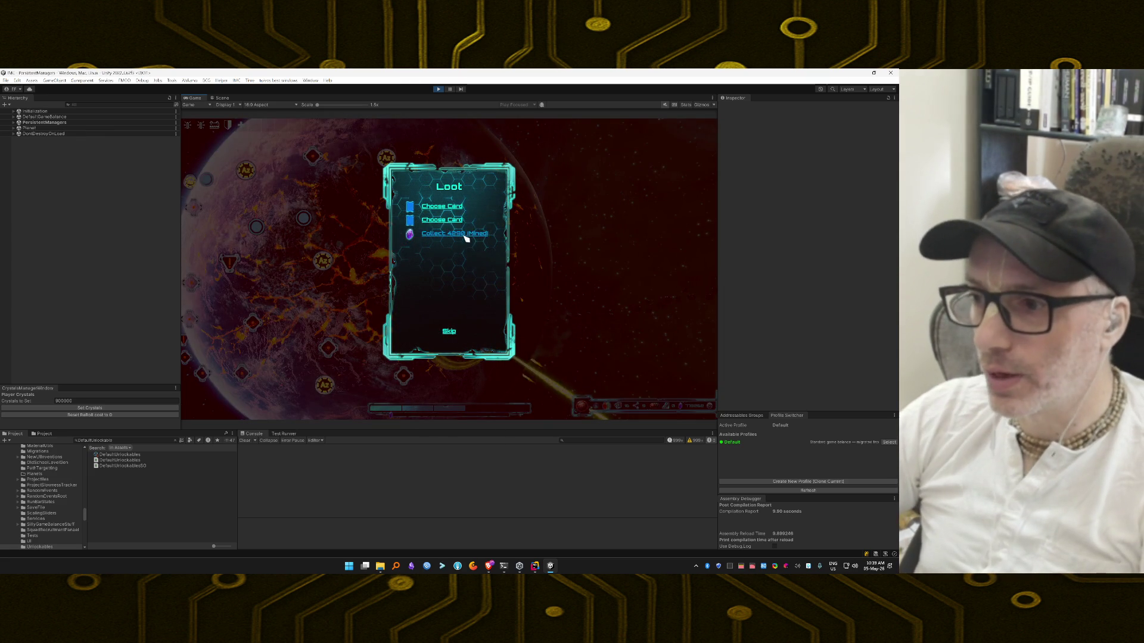
left_click(450, 332)
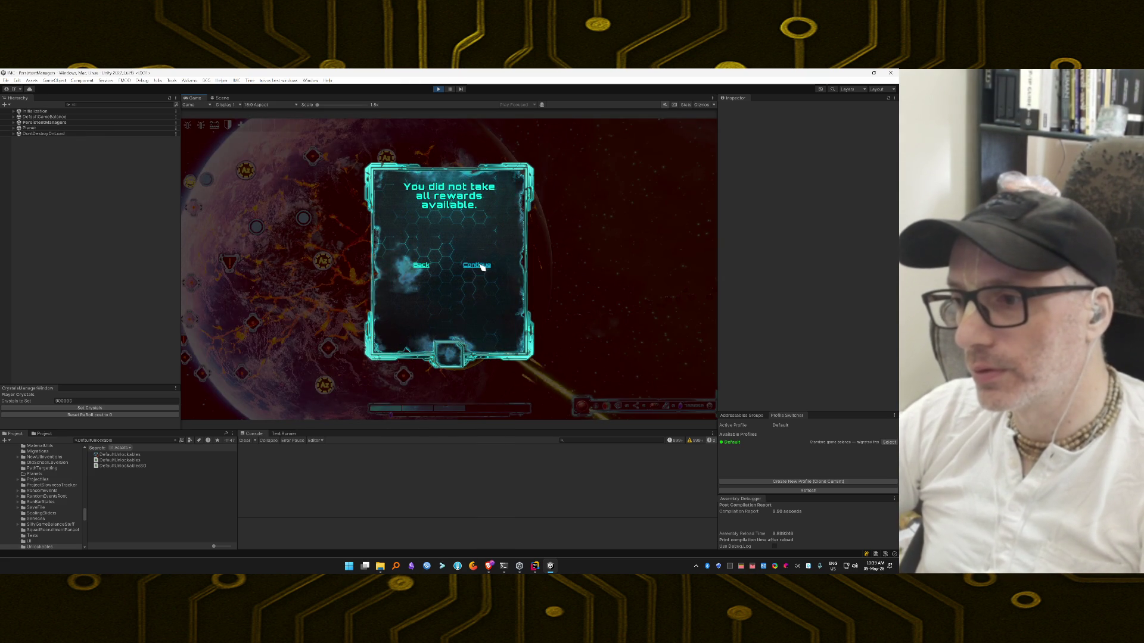
left_click(482, 266)
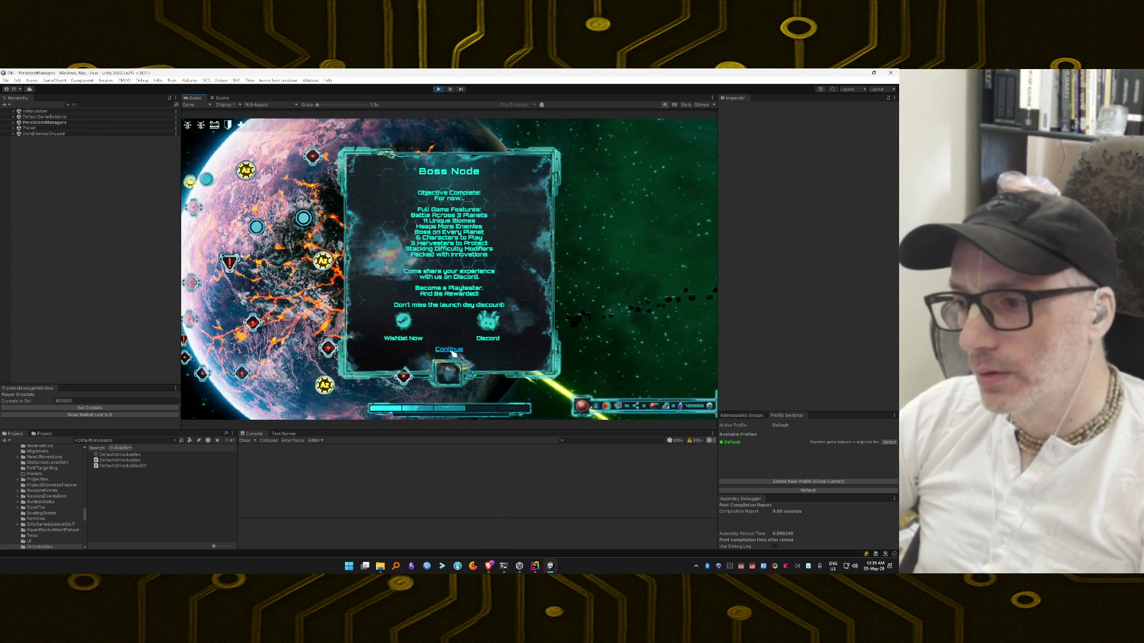
left_click(450, 350)
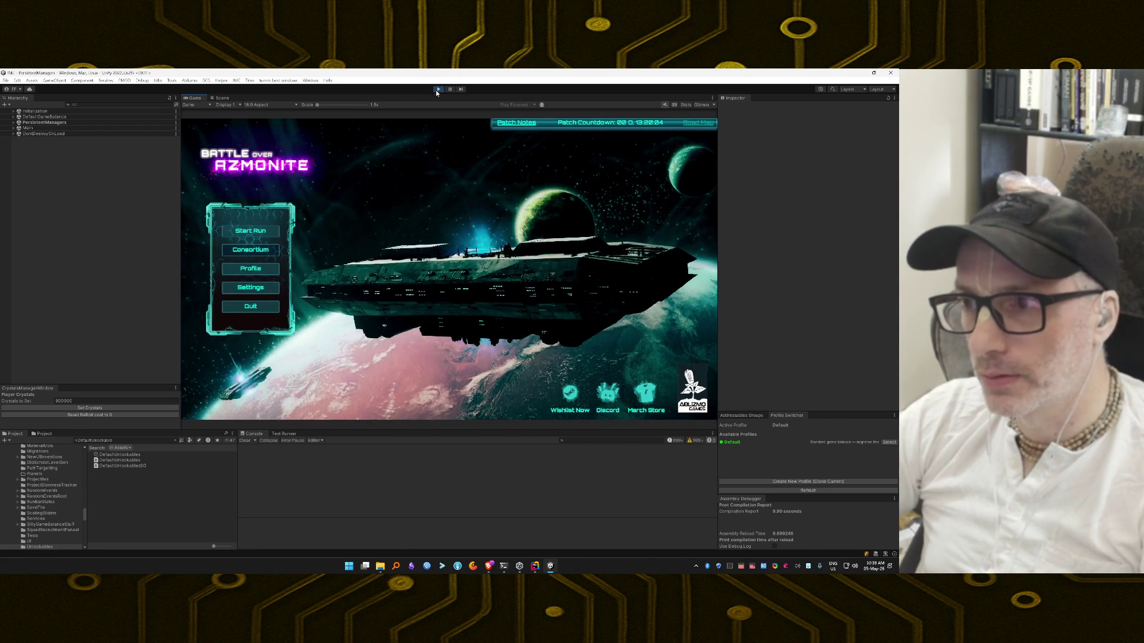
left_click(437, 90)
left_click(503, 567)
type("1. compile clean 2. edit mode test DefaultCharacters_ReturnsProfileList pass 3. Fr")
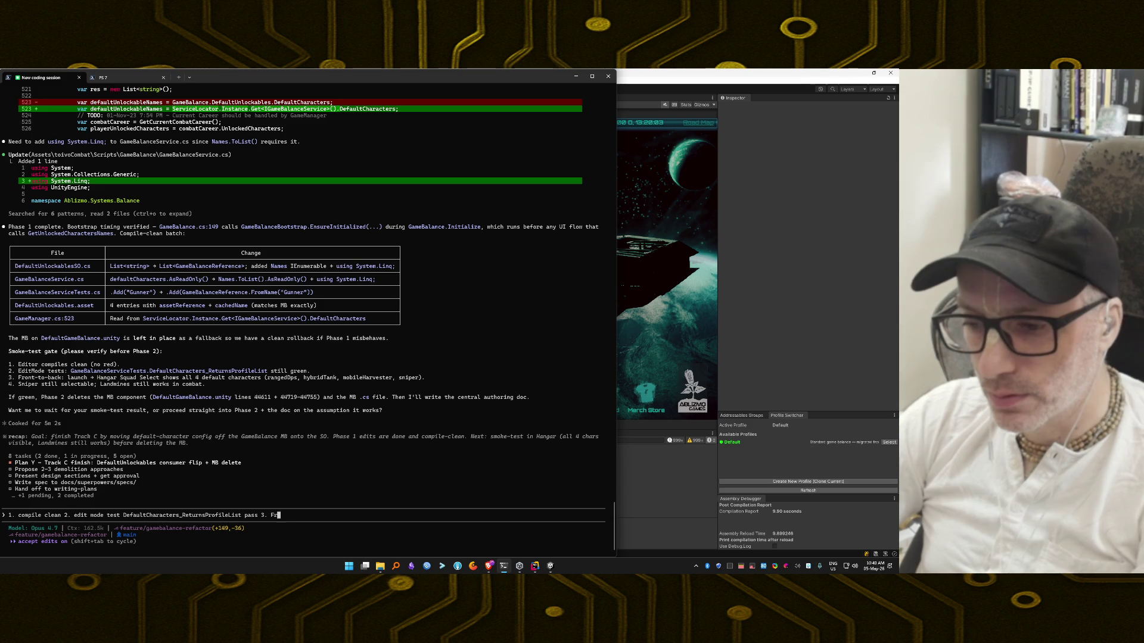
Step: Submit the smoke-test report: clean compile, edit-mode test passes, sniper and landmines testing good
type("ont to back testing")
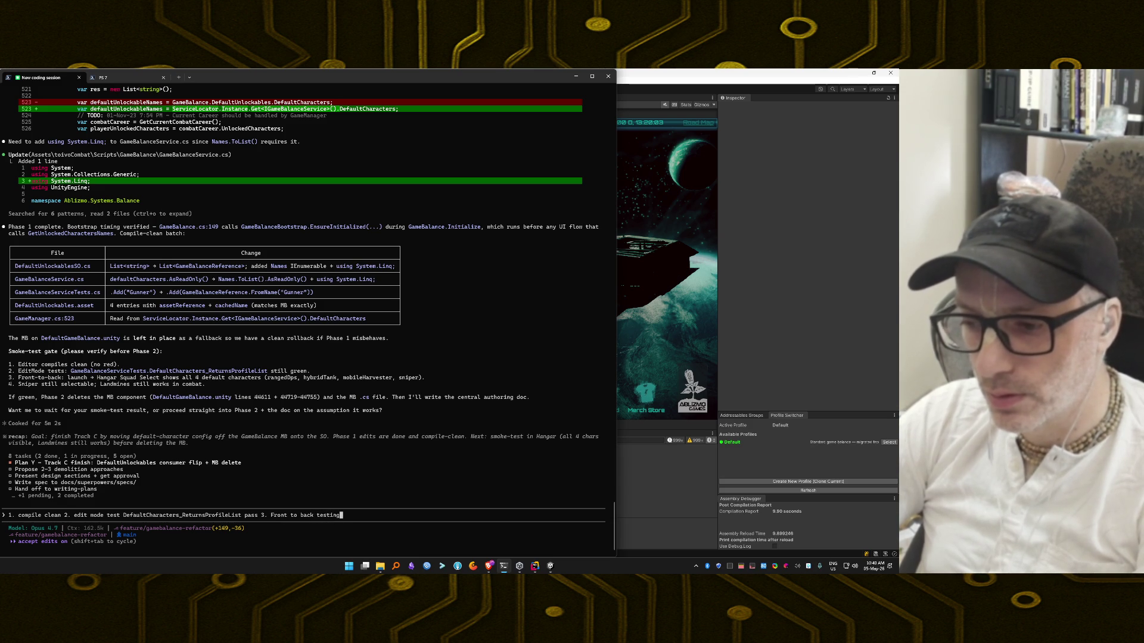
type("clusm")
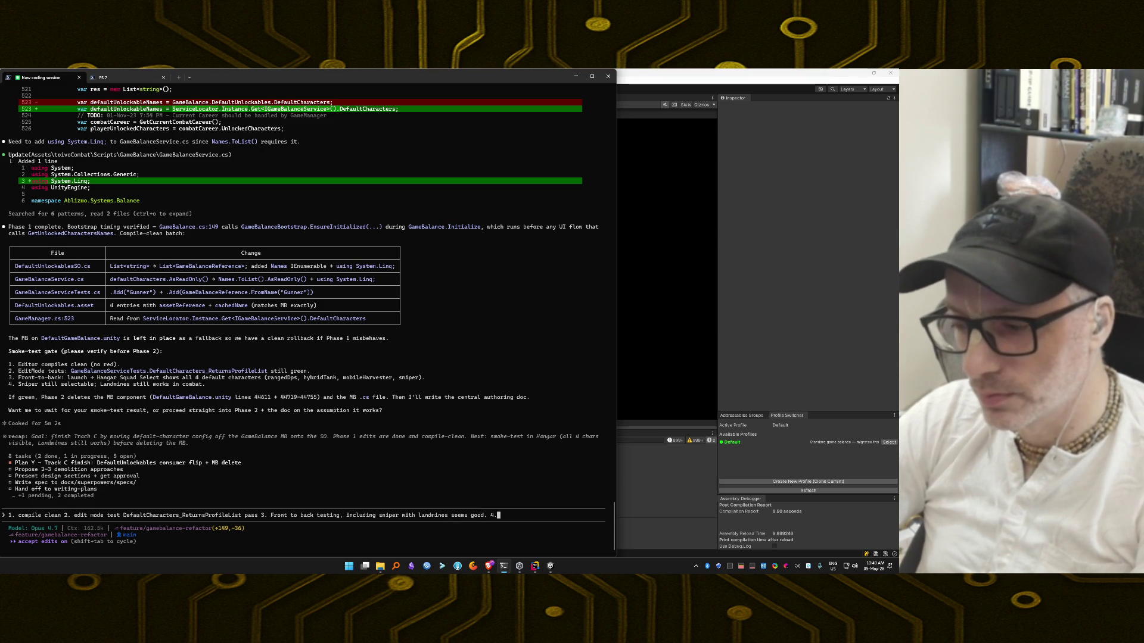
type("d in the previous poin")
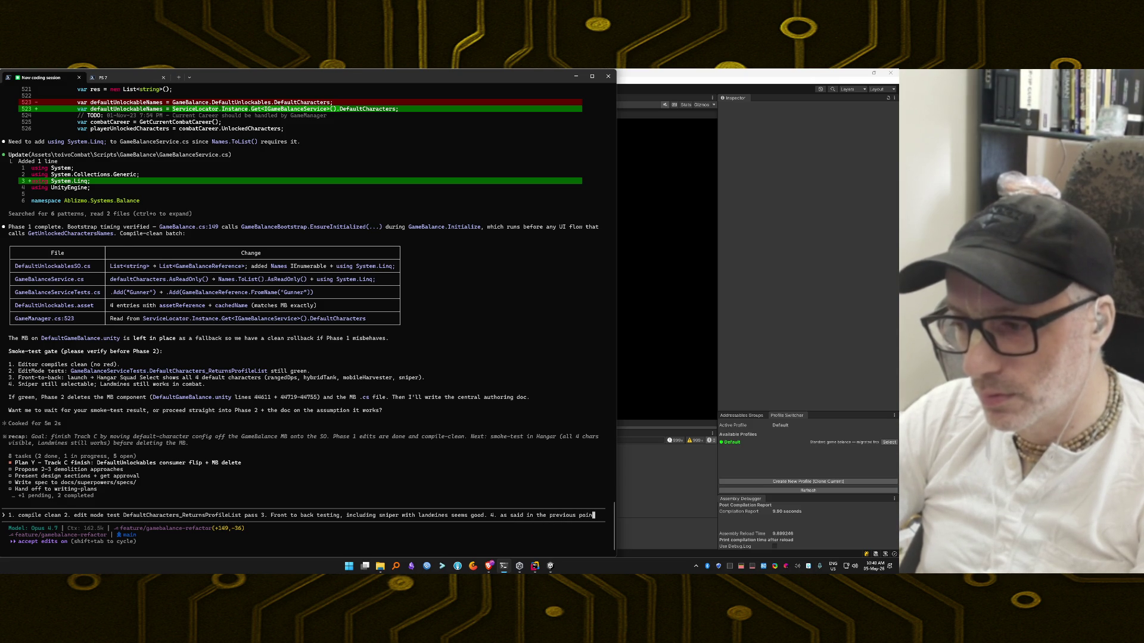
type("t it works.")
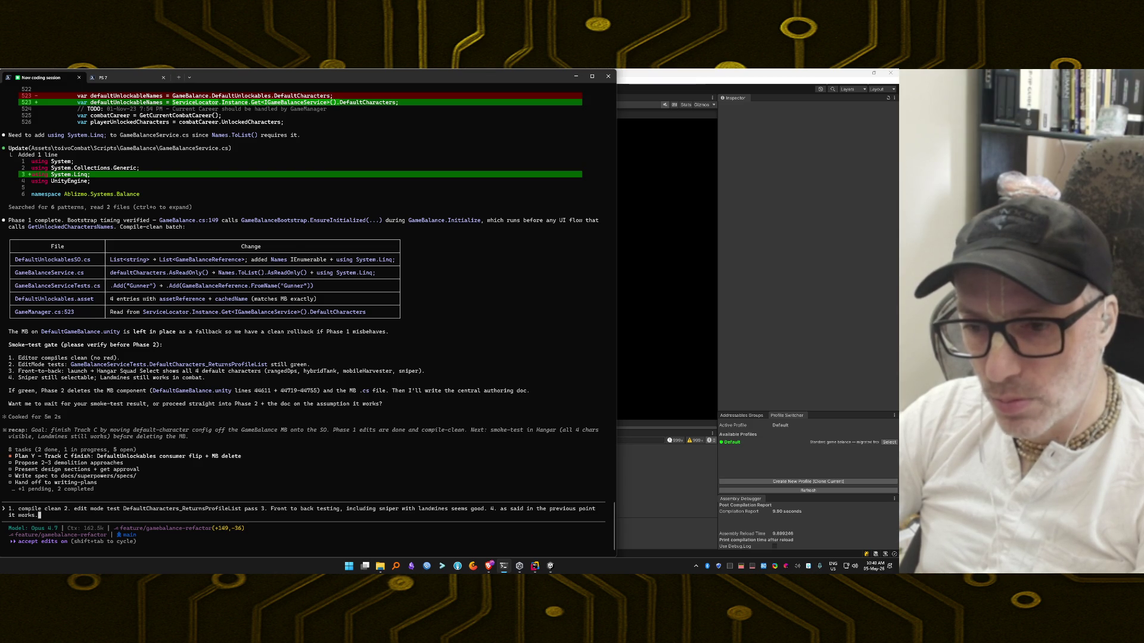
key("Return")
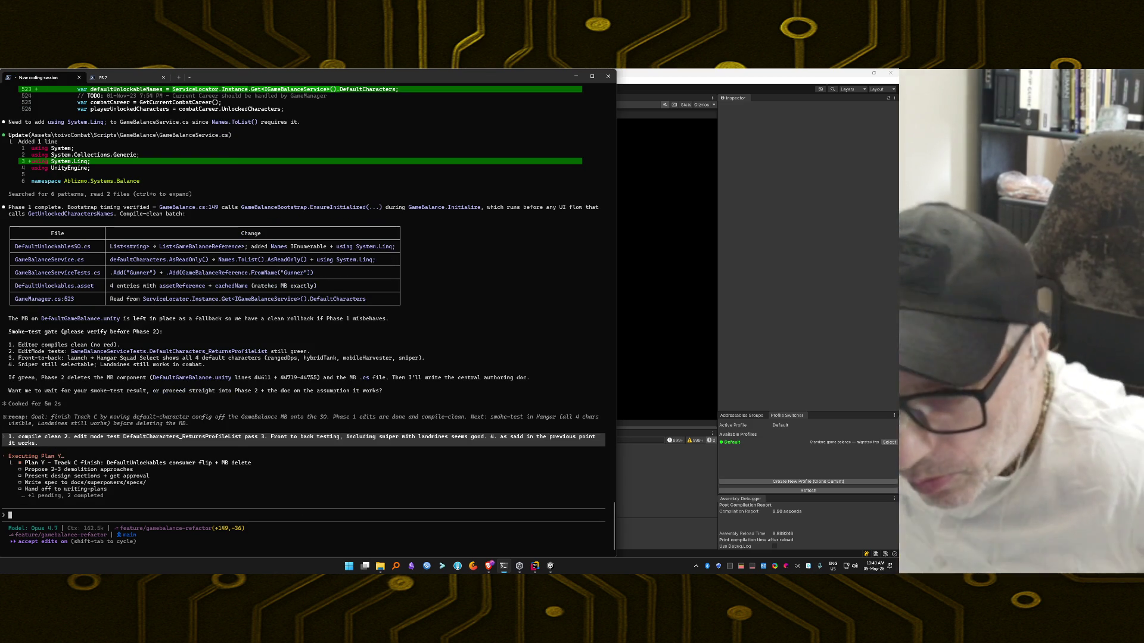
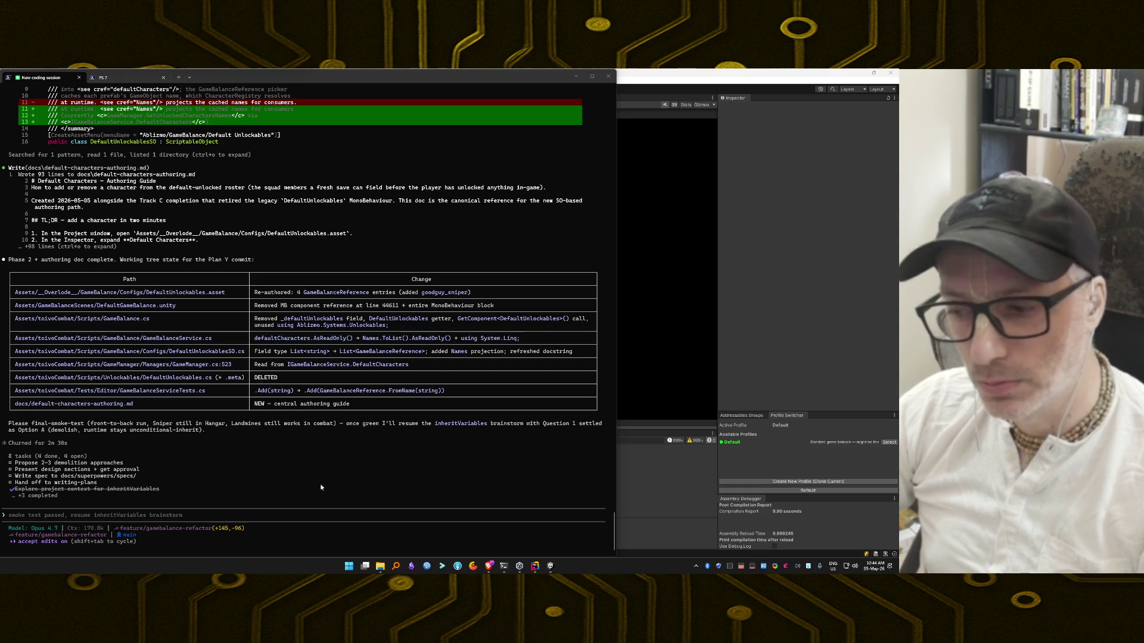
Step: Bring the Unity Editor to the front from the taskbar
left_click(549, 567)
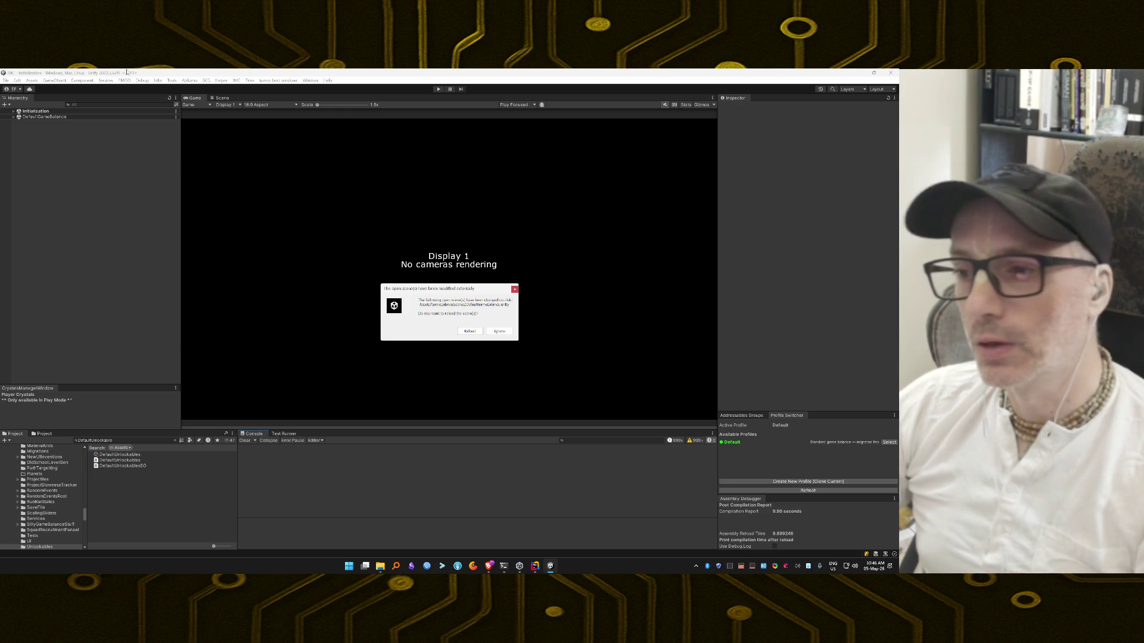
Step: Reload the externally modified scene, close the Unity Editor, and open Unity Hub
left_click(476, 330)
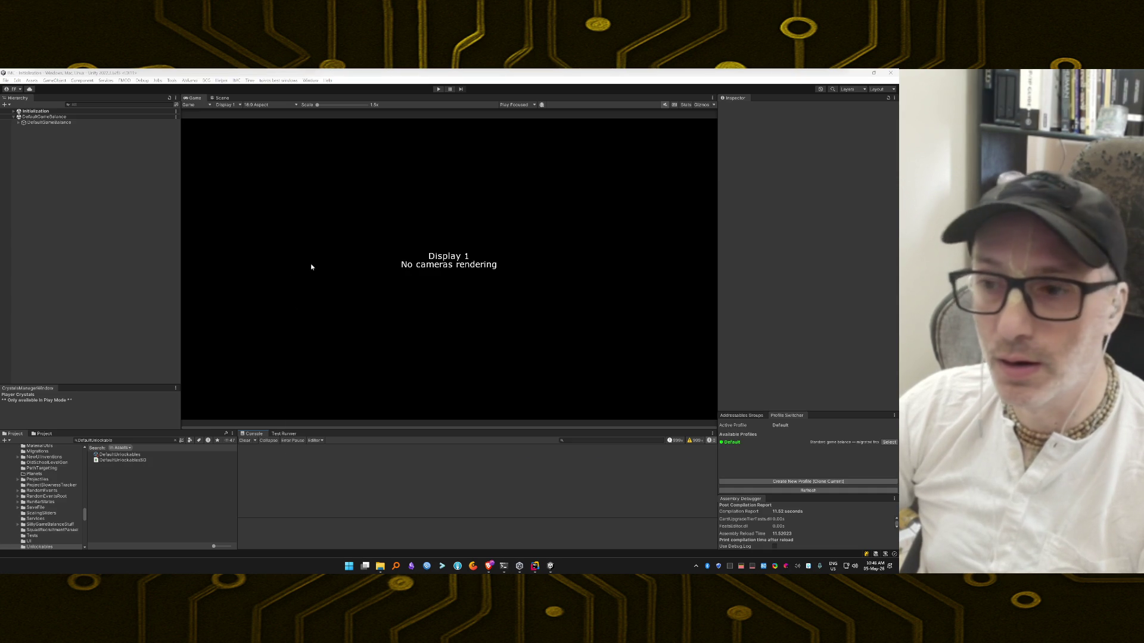
left_click(417, 464)
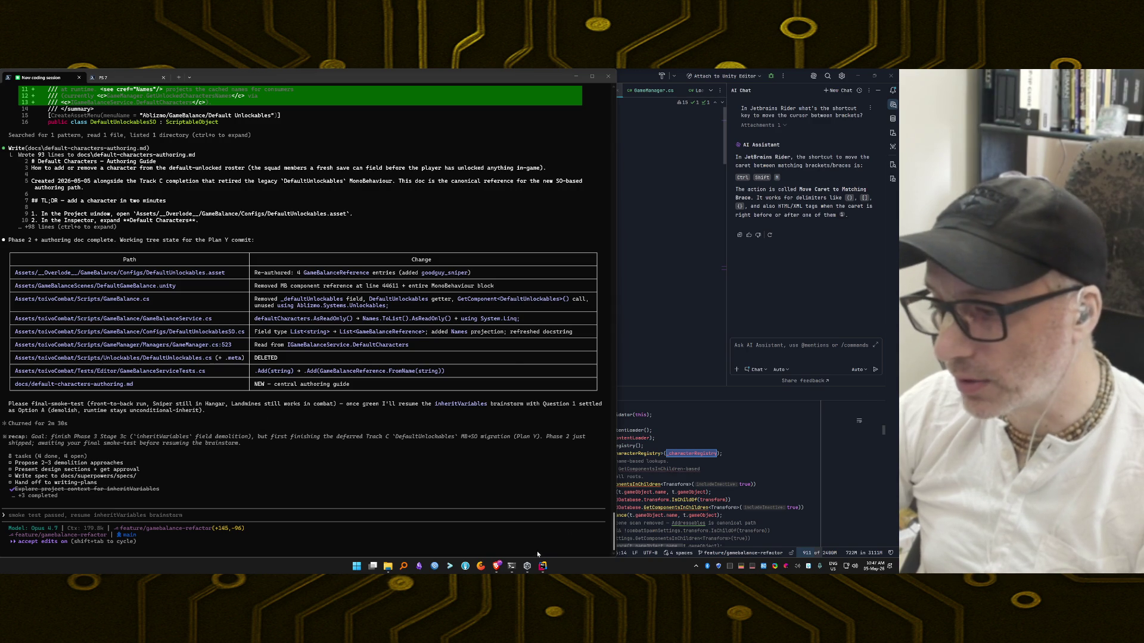
left_click(527, 567)
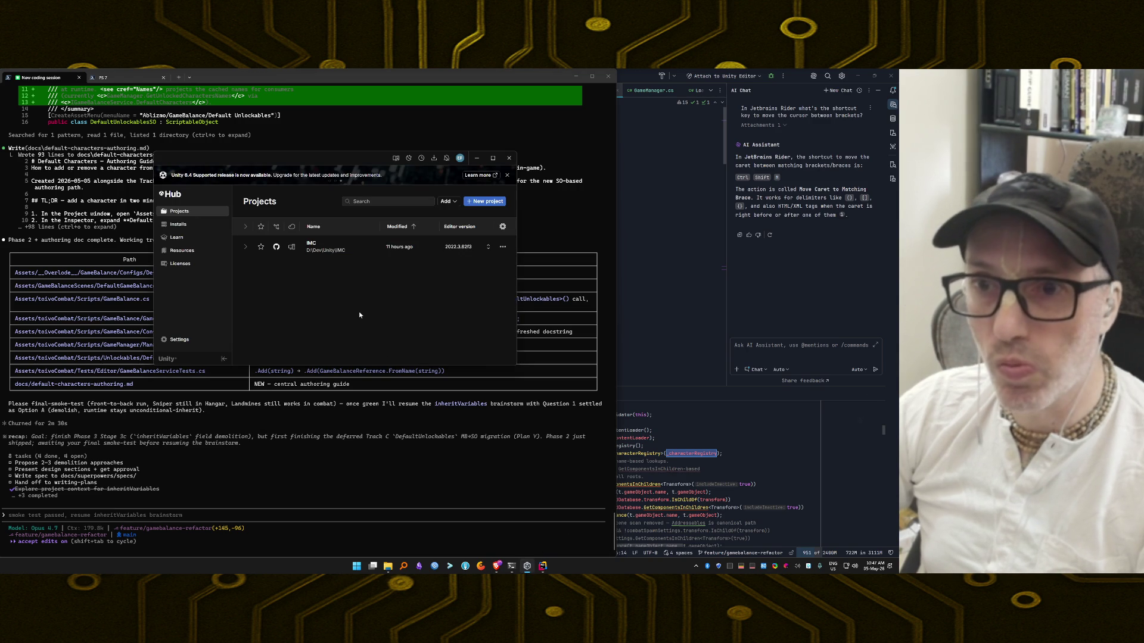
Step: Reopen the IMC project from Unity Hub's Projects list
left_click(331, 251)
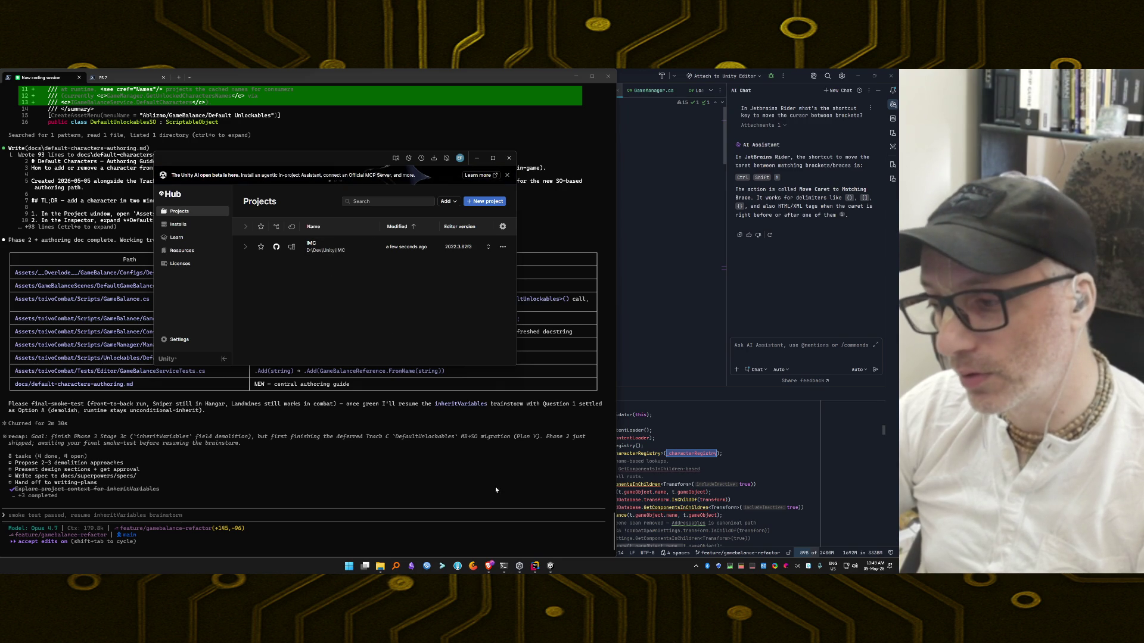
Step: Return to the reopened IMC editor, clear the SocketException console error, and bring up the window switcher
left_click(550, 565)
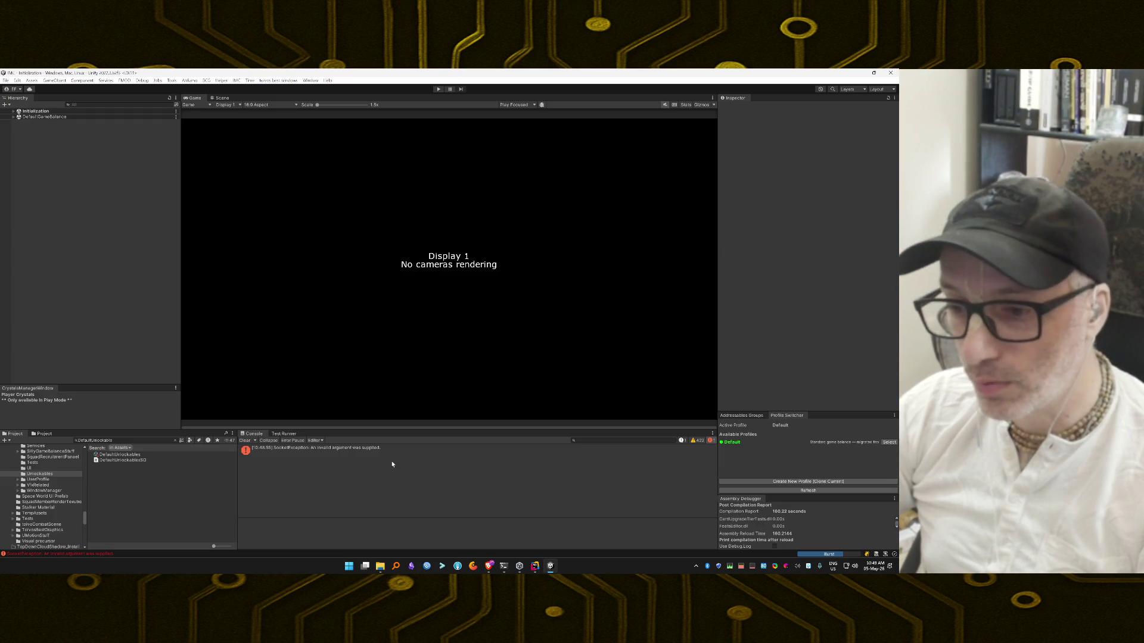
left_click(244, 439)
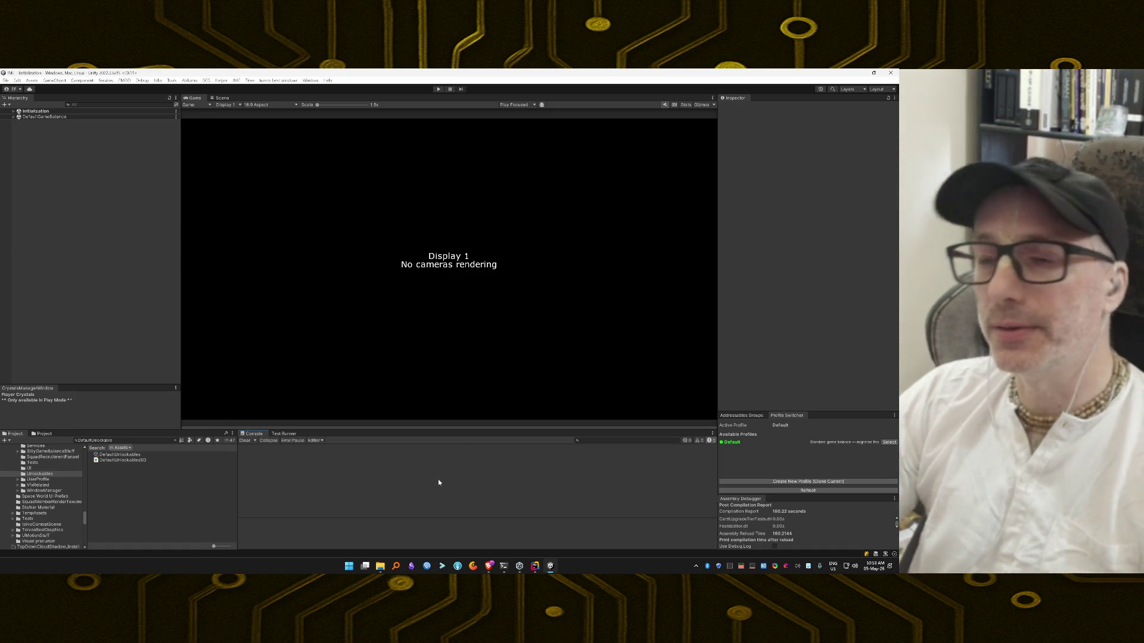
key("alt+Tab")
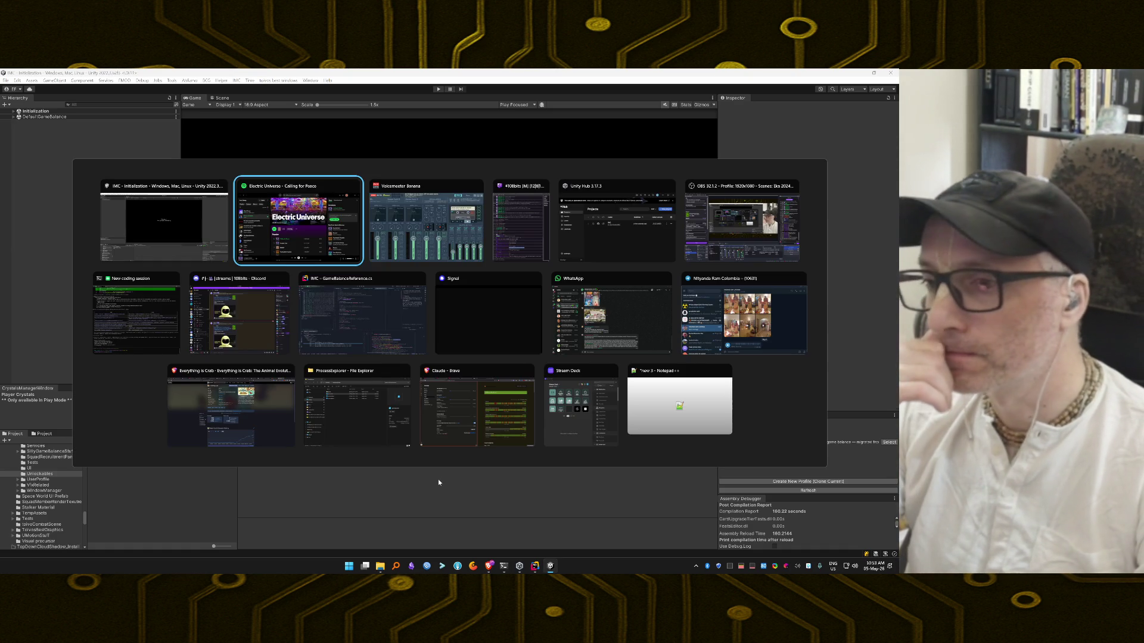
key("alt+Tab")
key("alt+Tab")
key("alt+Tab")
key("alt+Tab")
key("alt+Tab")
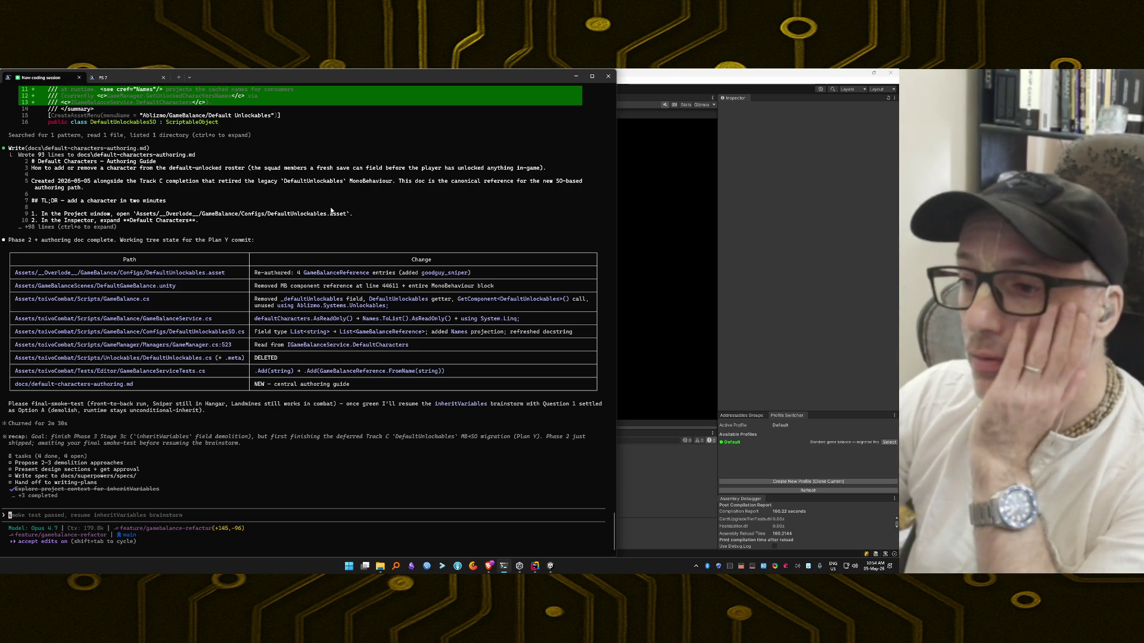
left_click(652, 480)
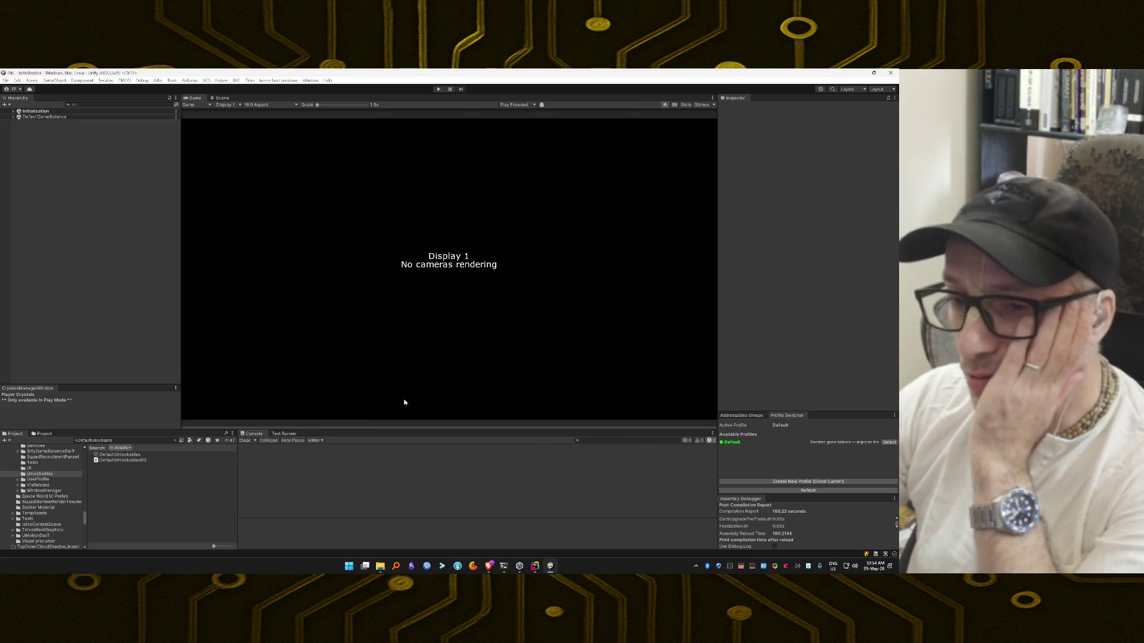
Step: Inspect DefaultGameBalance's child object in the Hierarchy with its Unlockables list collapsed
left_click(13, 117)
left_click(35, 122)
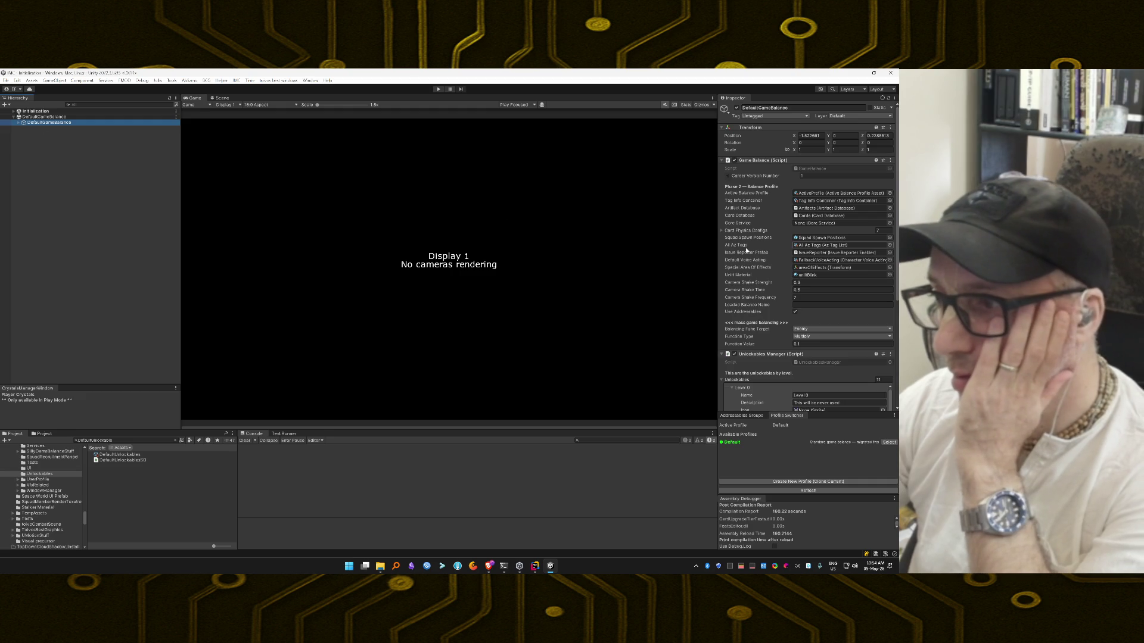
scroll(745, 248, "down", 3)
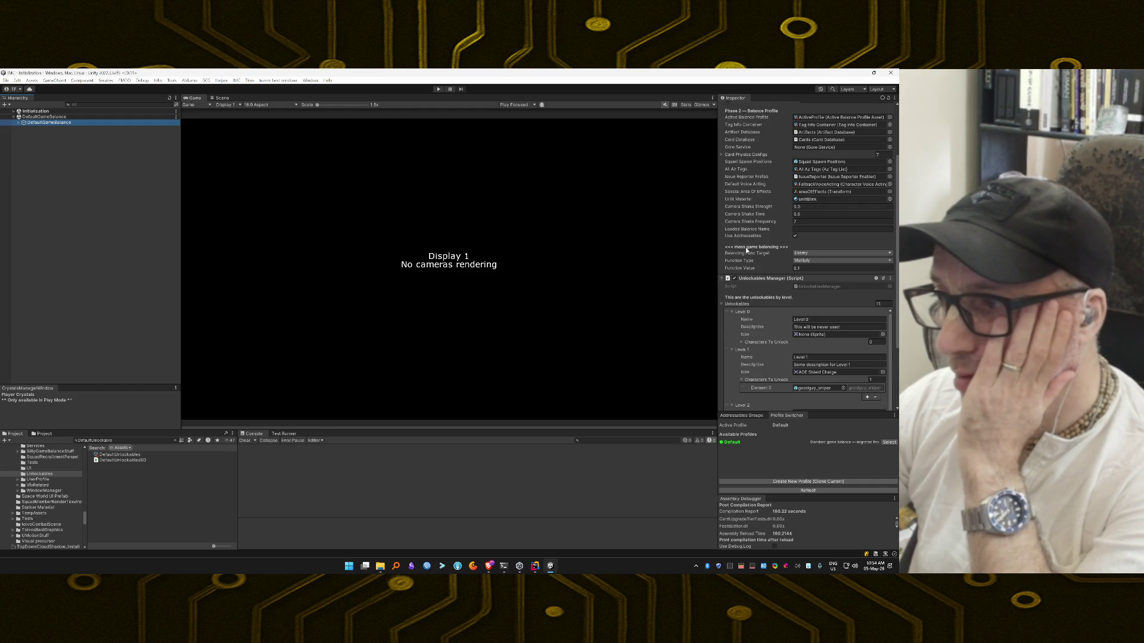
left_click(724, 305)
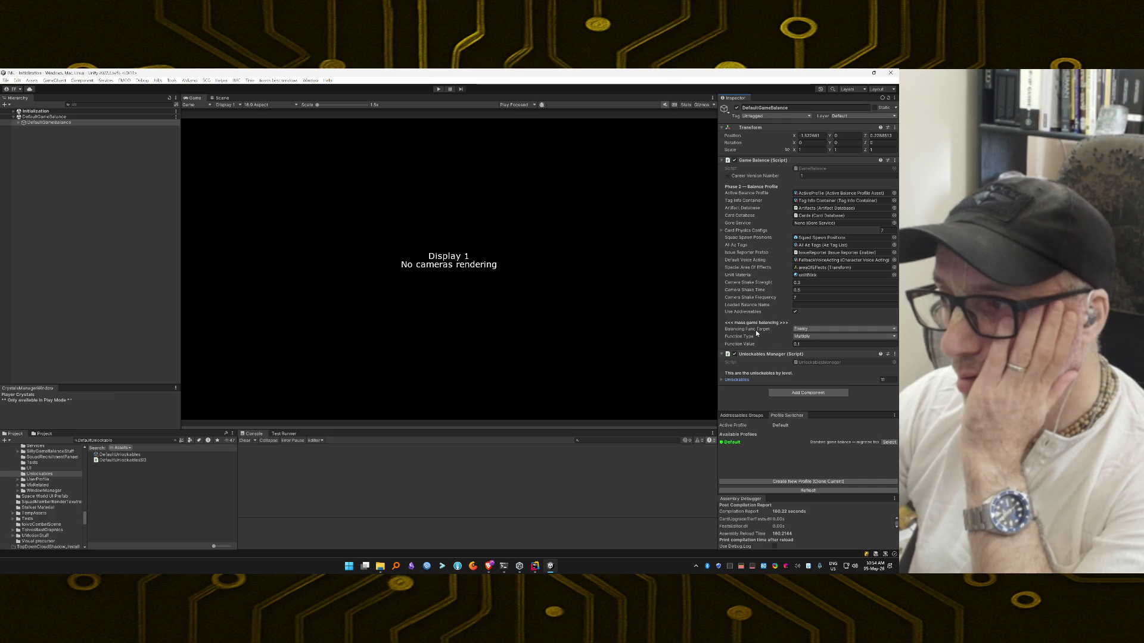
Step: Select the Default balance profile and its DefaultUnlockables asset in the Project window
left_click(887, 442)
left_click(133, 456)
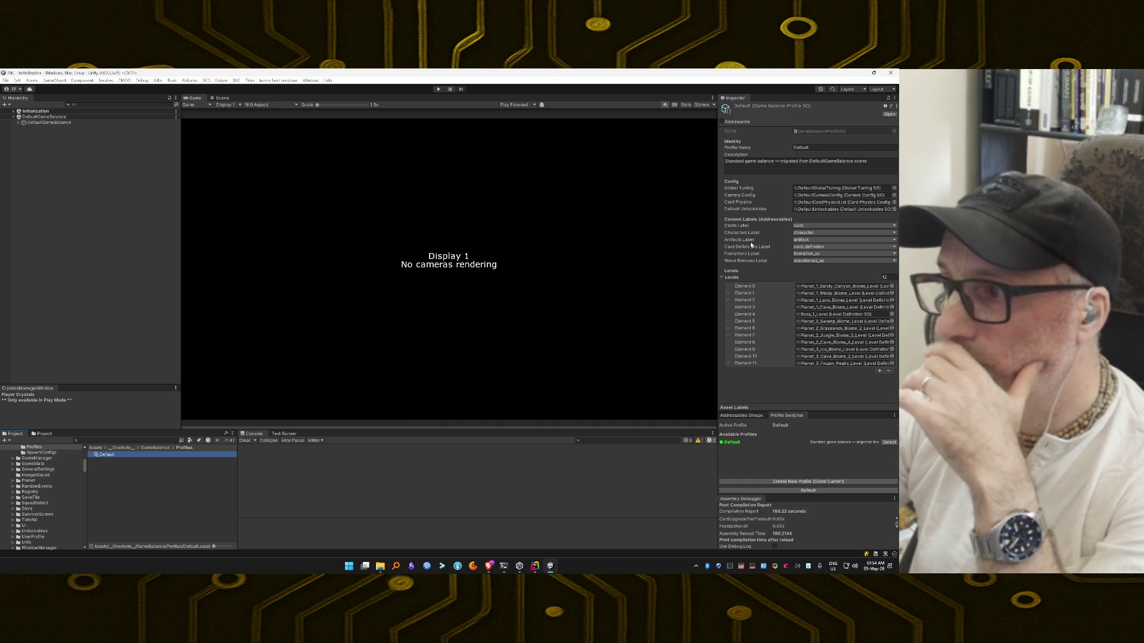
left_click(813, 209)
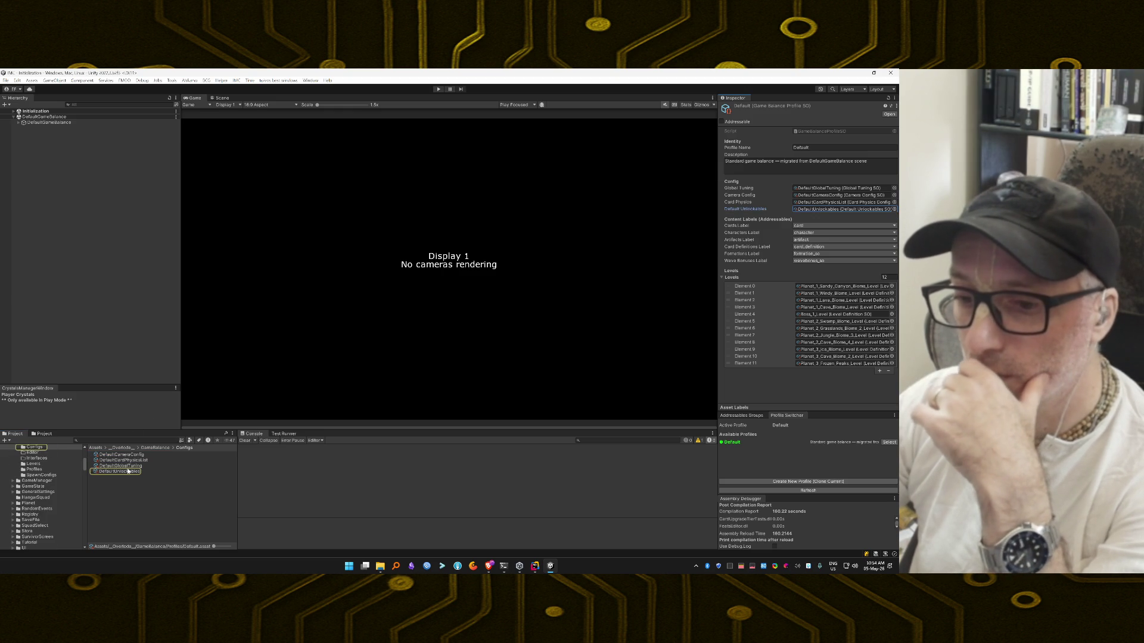
left_click(127, 472)
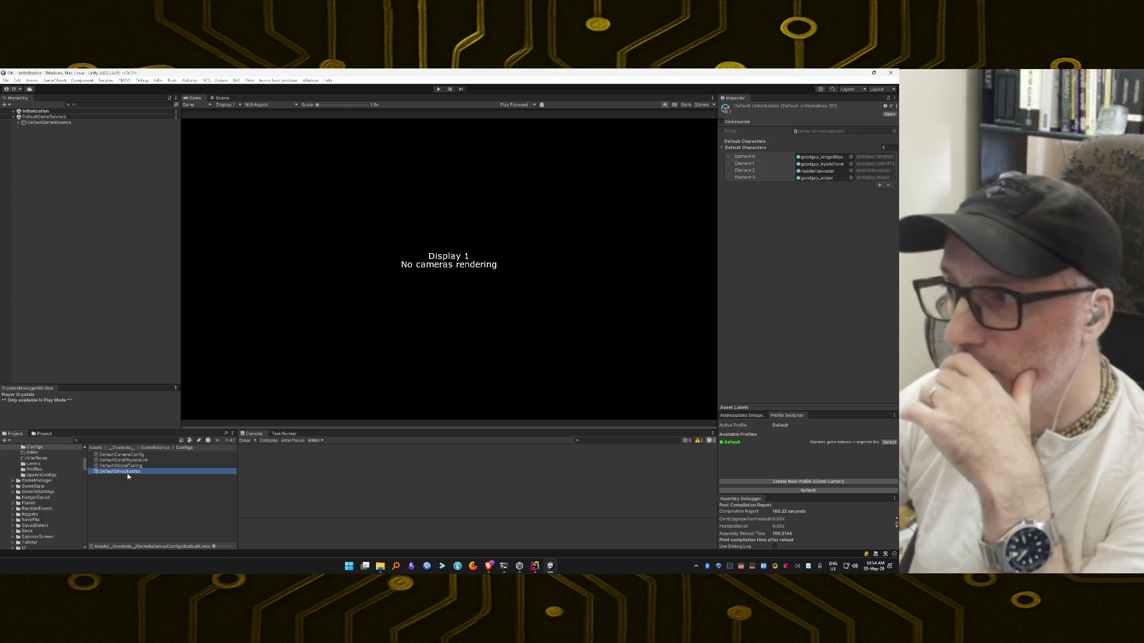
left_click(260, 505)
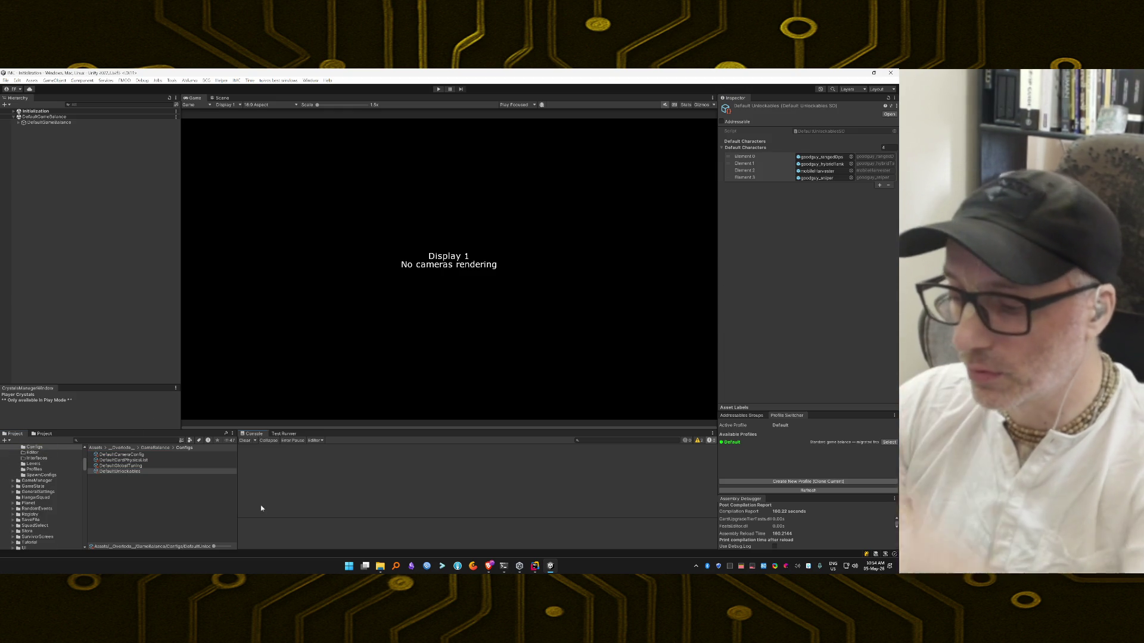
Step: Enter Play mode and start a new run from the main menu
key("ctrl+p")
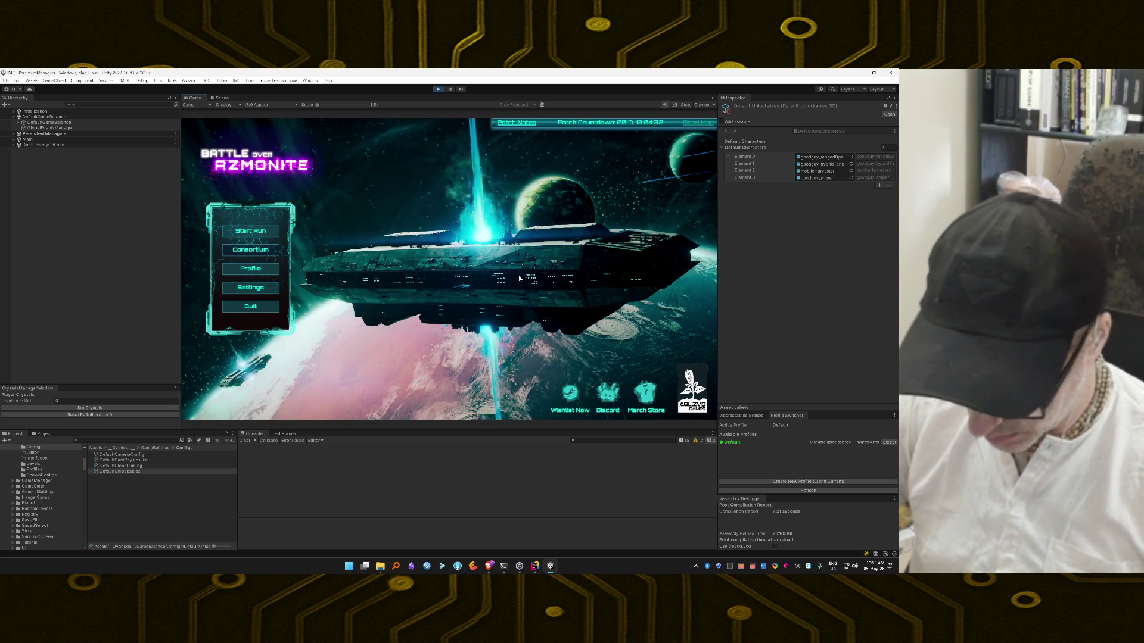
left_click(250, 231)
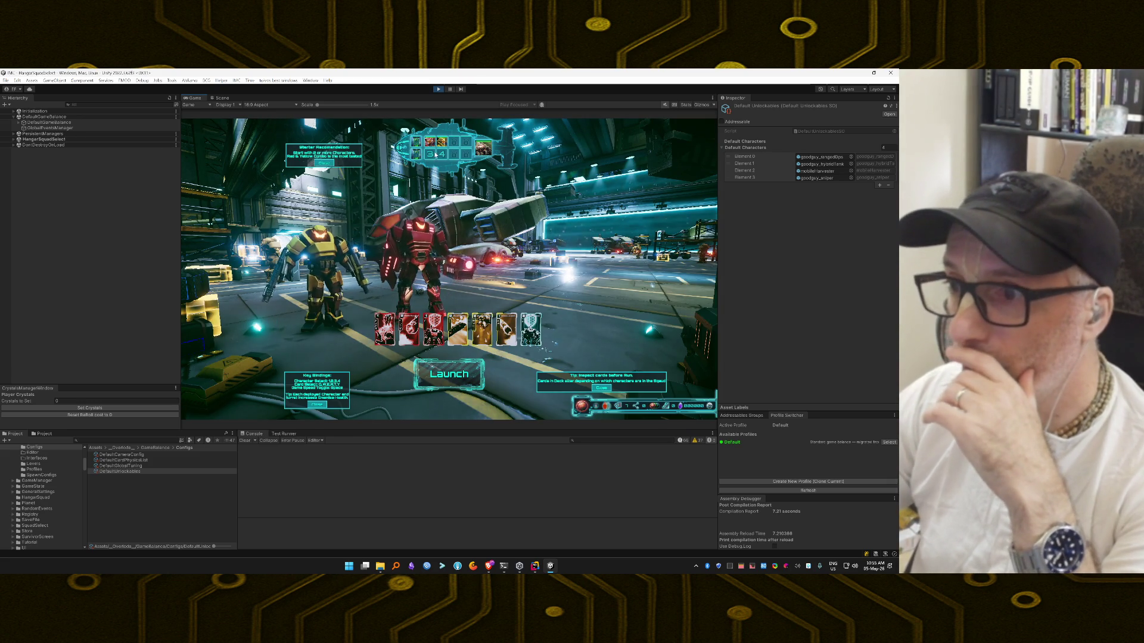
Step: Put a green mech in squad slot 3 and launch the squad from the hangar
left_click(436, 154)
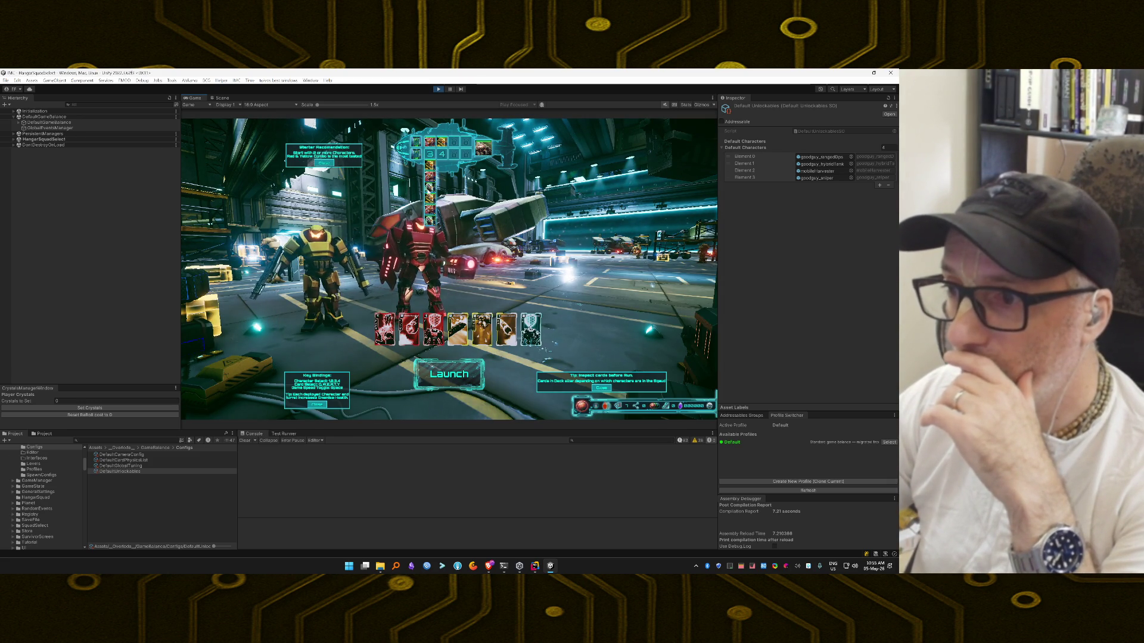
left_click(430, 199)
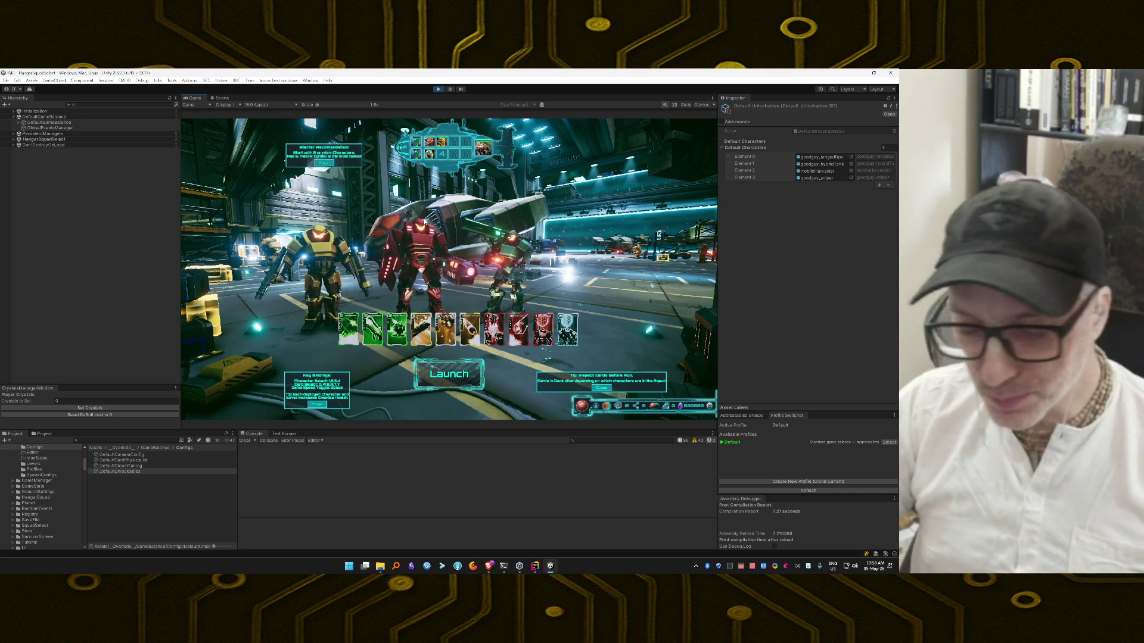
left_click(452, 374)
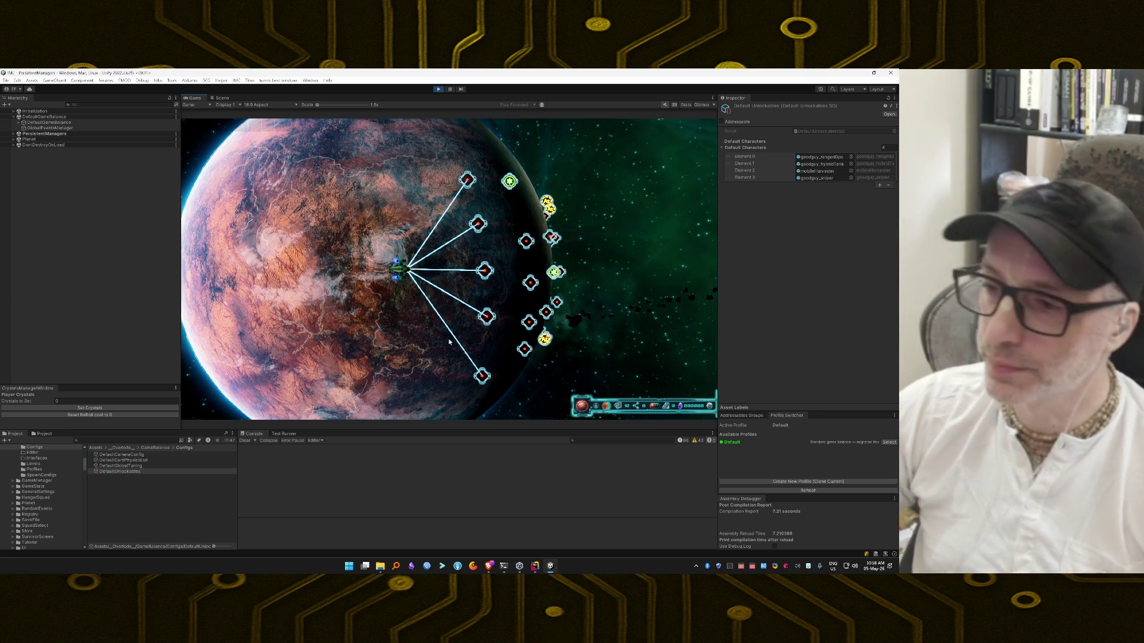
Step: Travel to the top map node, launch into the Desert Canyon mission, and deploy Instant Shield
left_click(484, 270)
left_click(467, 180)
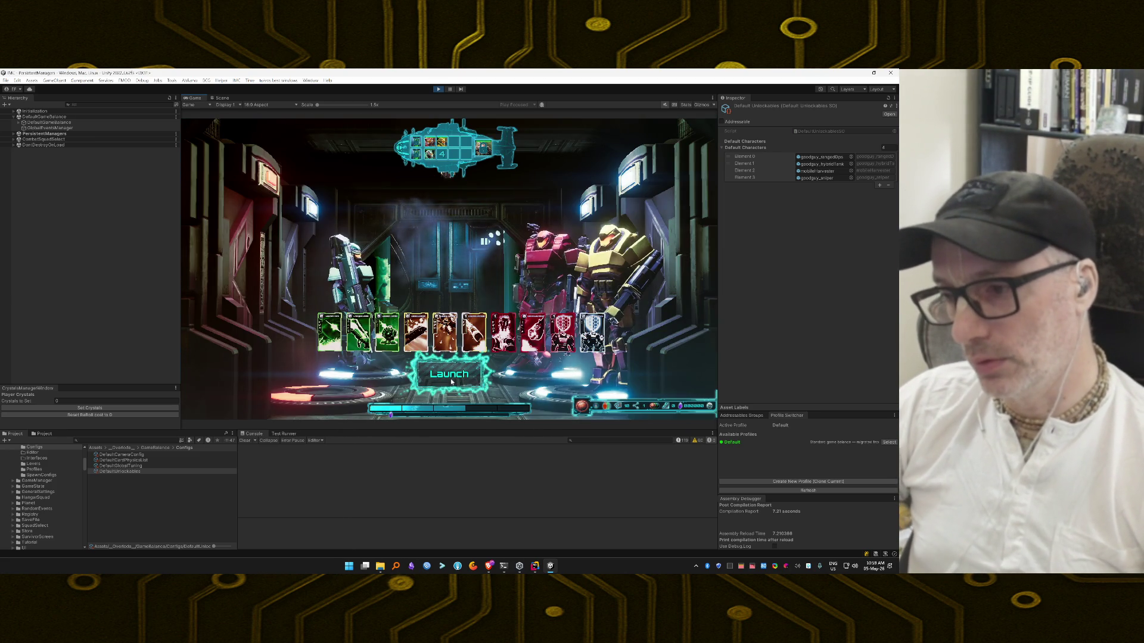
left_click(451, 381)
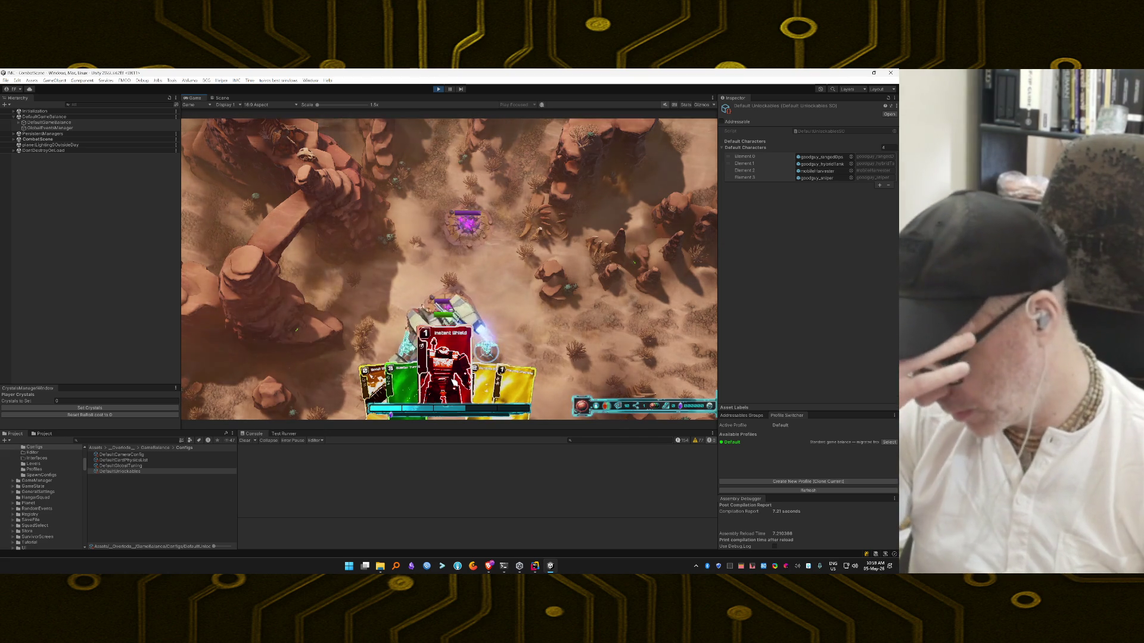
left_click_drag(454, 381, 466, 276)
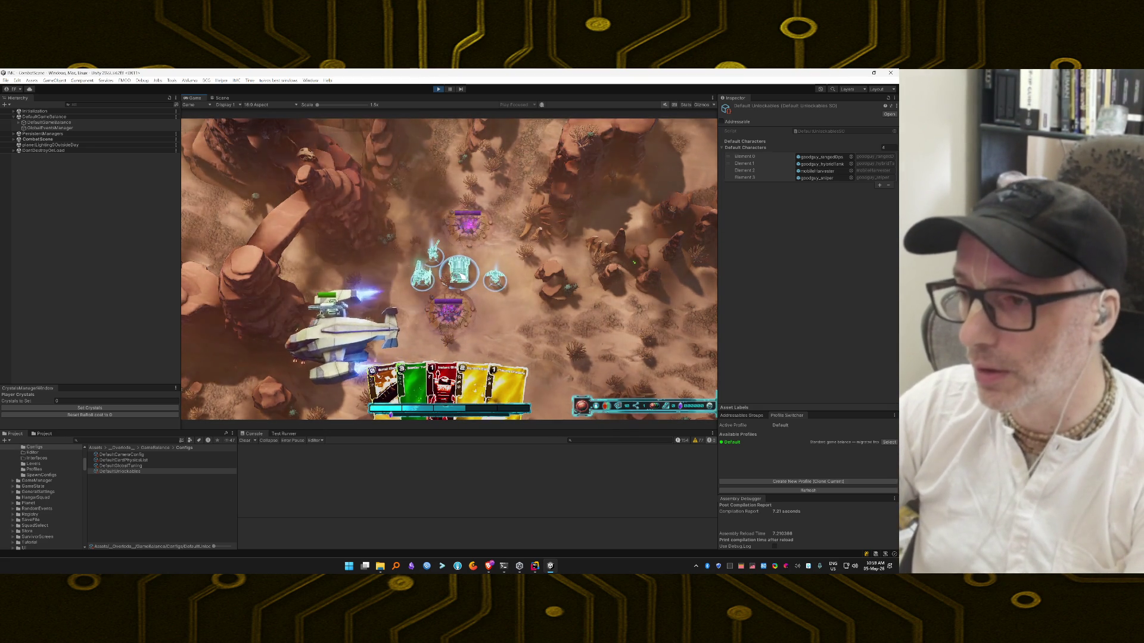
Step: Enable invincibility in the debug panel and add Landmines++ and Battle Banner++ to the hand
key("grave")
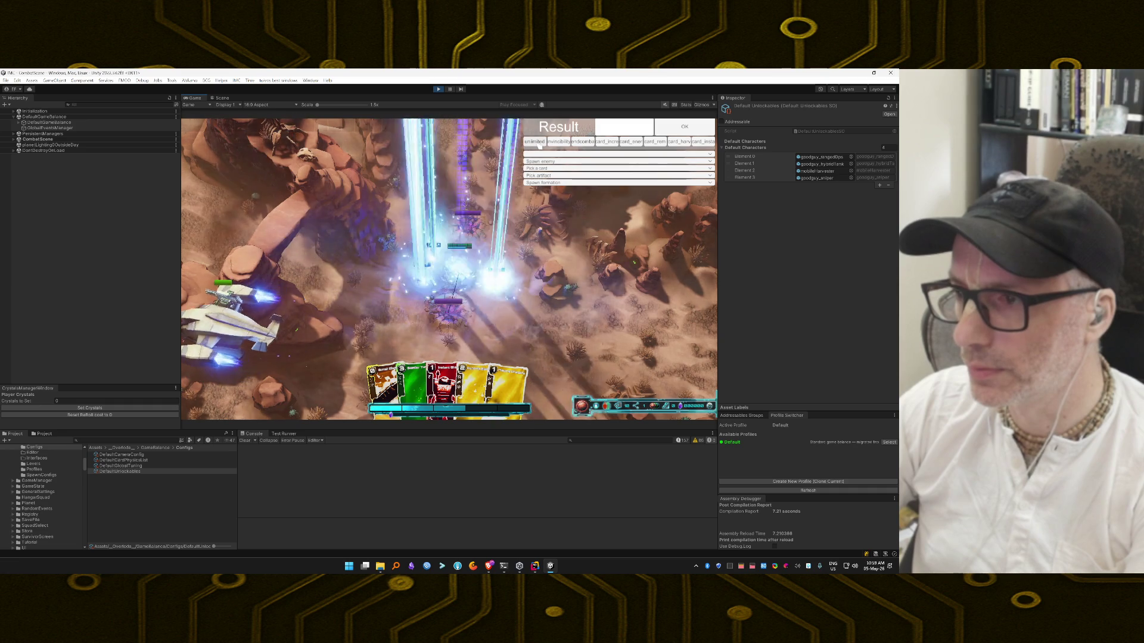
left_click(559, 142)
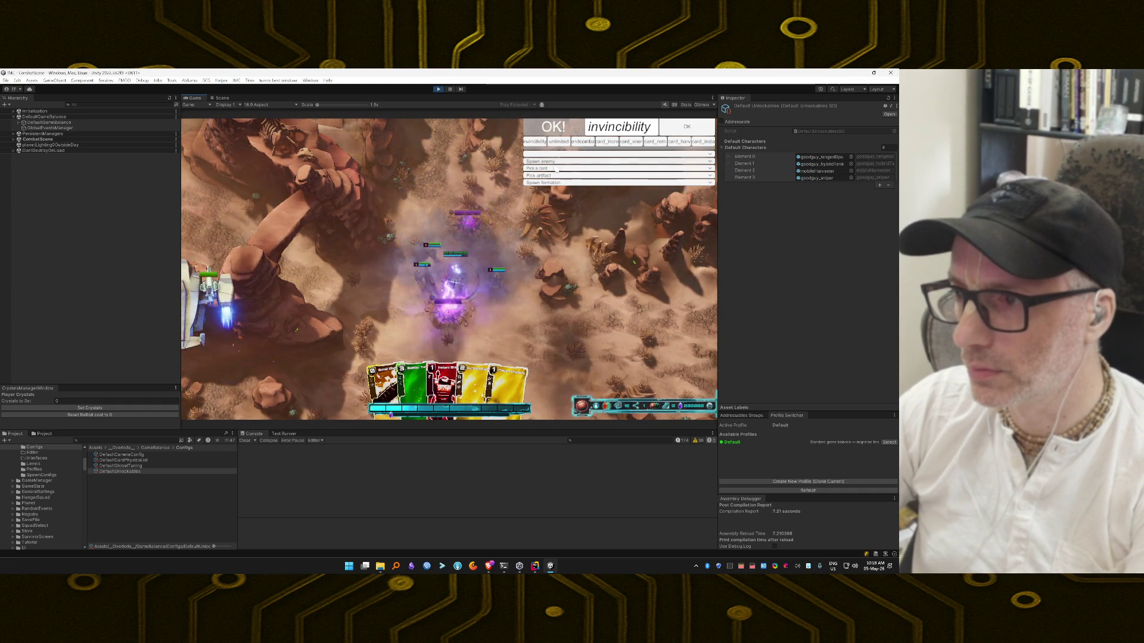
left_click(573, 168)
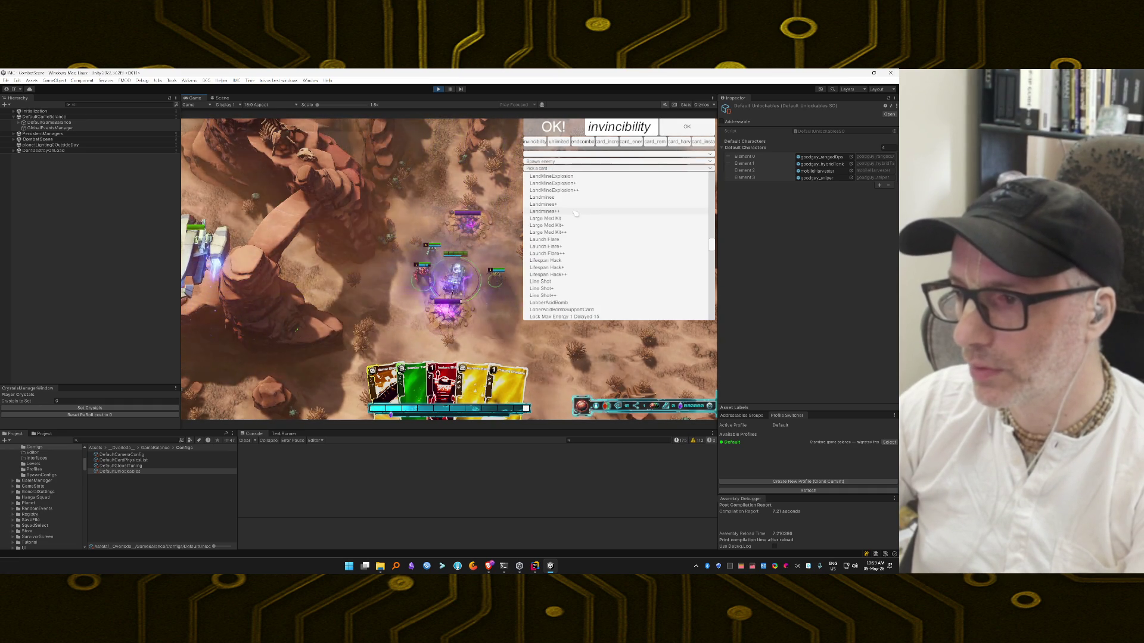
left_click(569, 212)
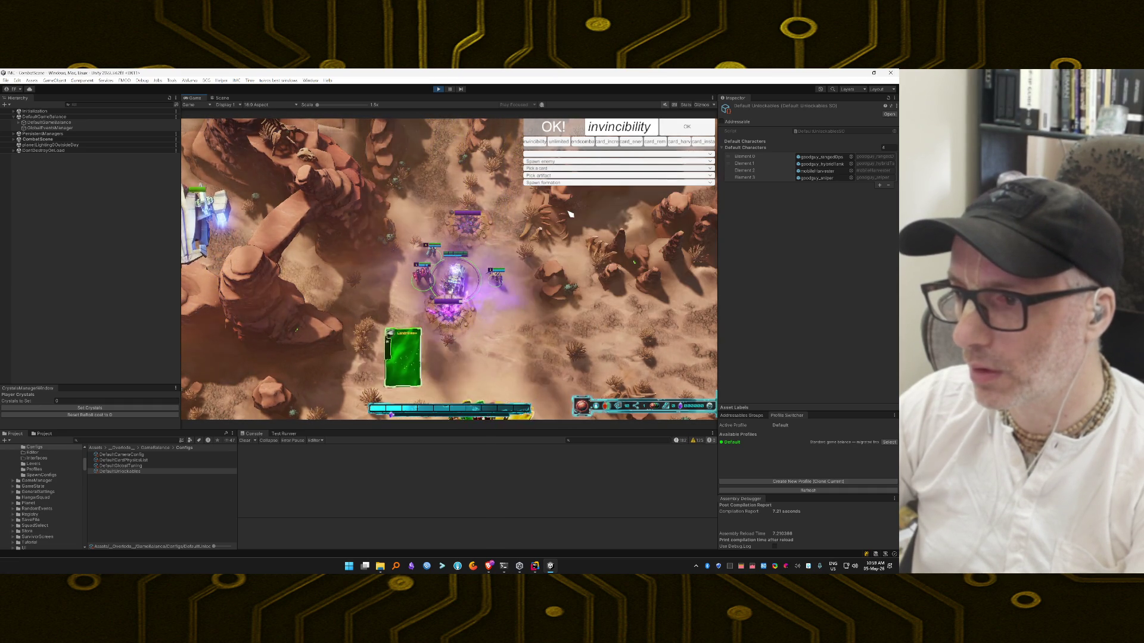
left_click(538, 168)
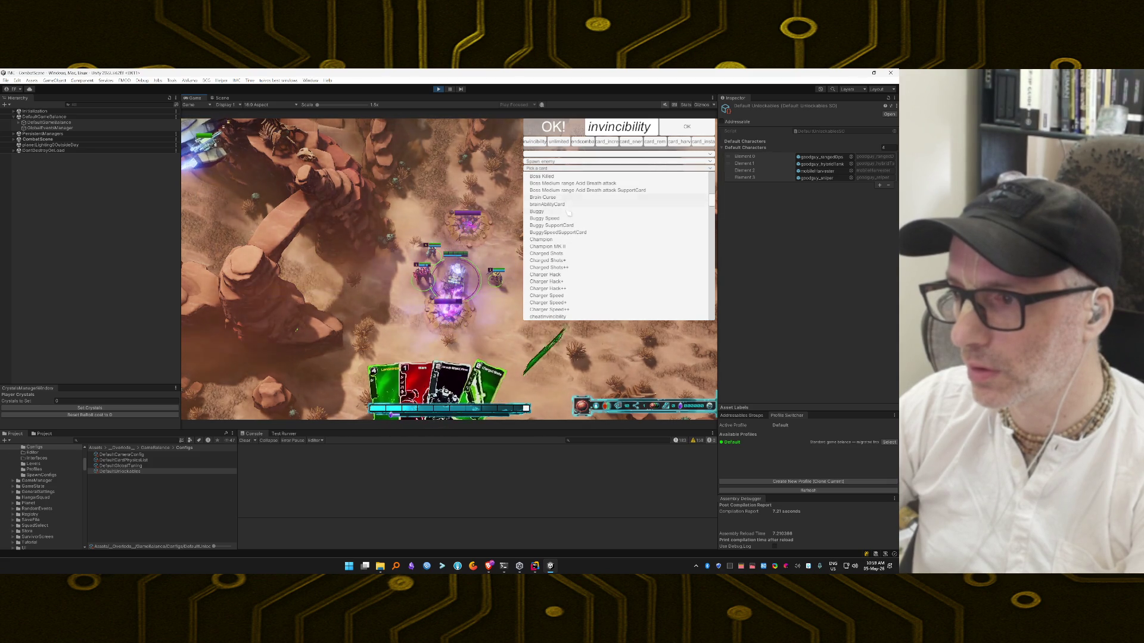
scroll(568, 218, "up", 5)
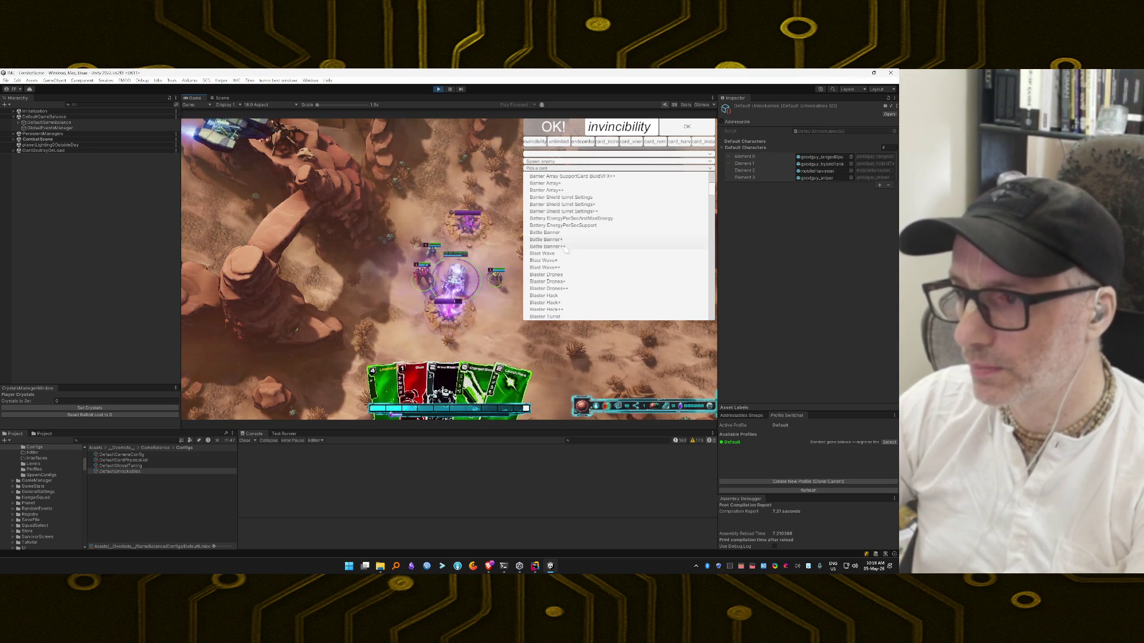
left_click(565, 247)
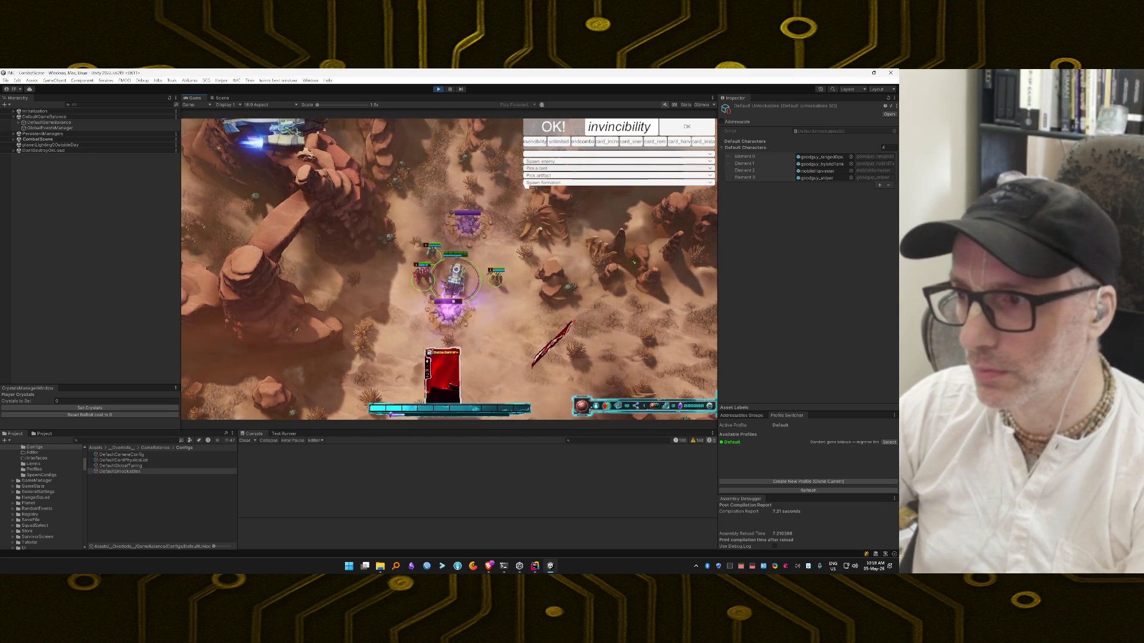
Step: Add Remote Bomb++ and one more card to the hand from the card picker
left_click(543, 168)
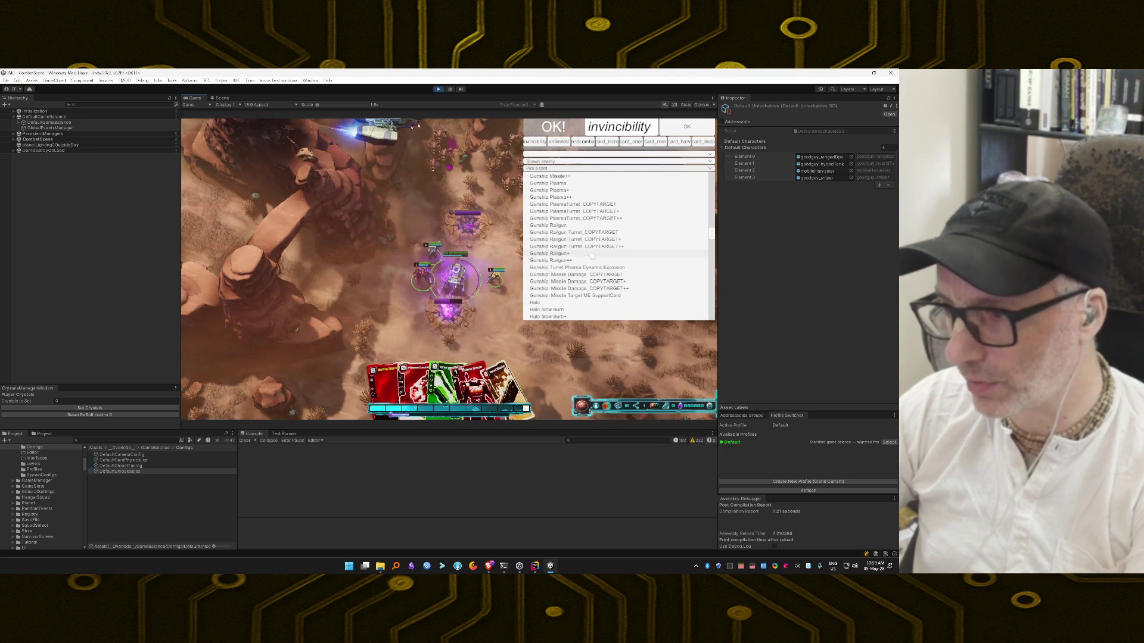
scroll(584, 256, "down", 10)
scroll(590, 254, "down", 15)
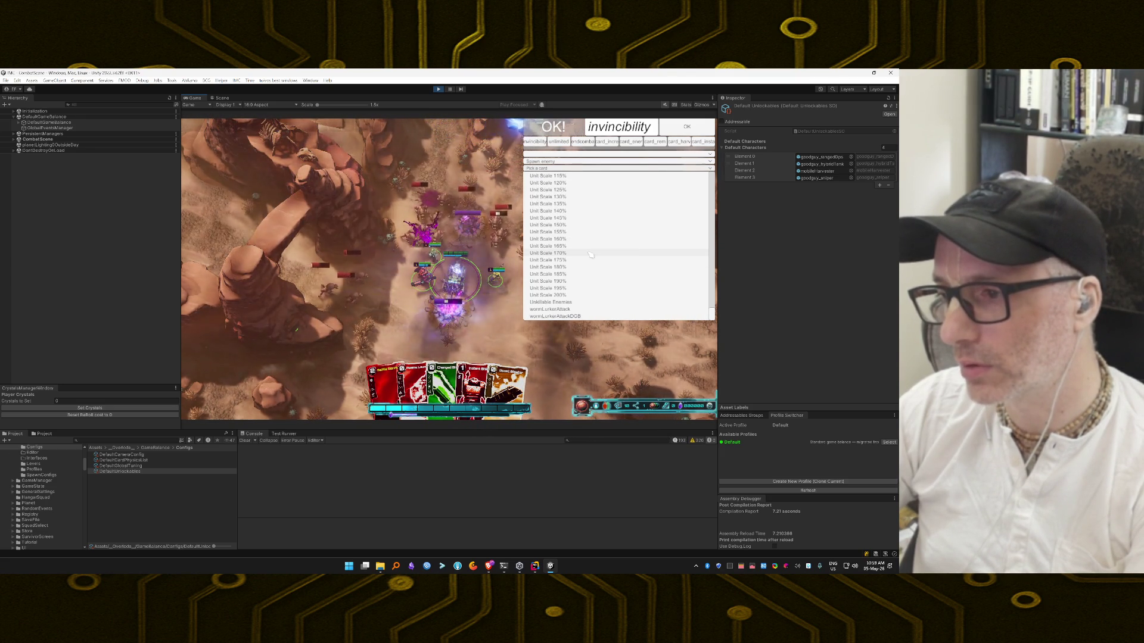
scroll(590, 254, "up", 5)
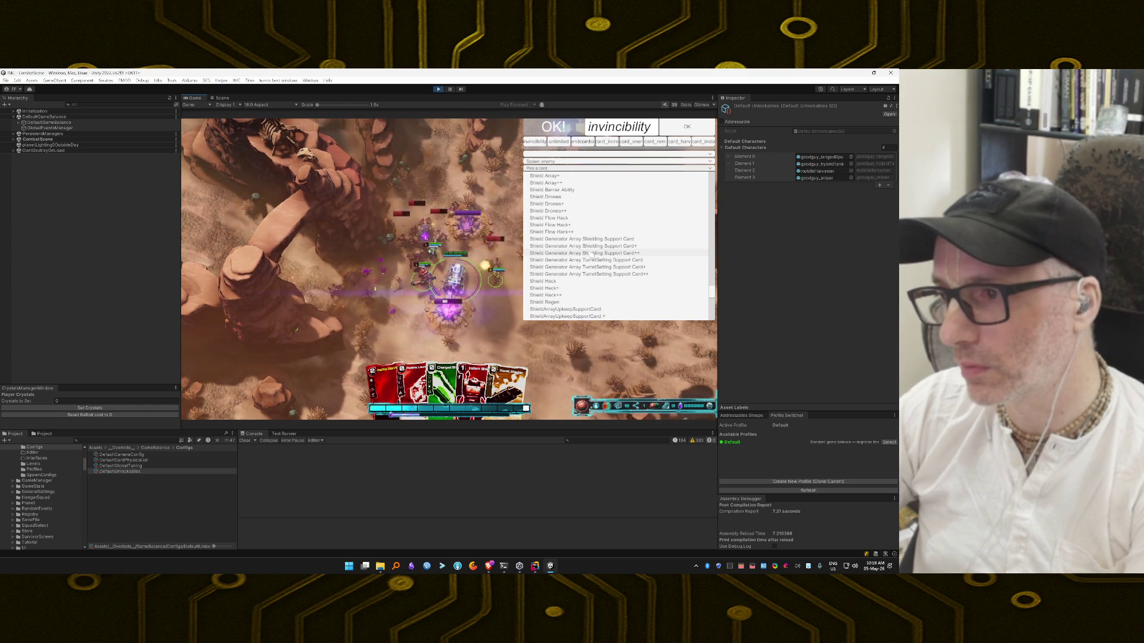
scroll(589, 253, "up", 3)
left_click(589, 241)
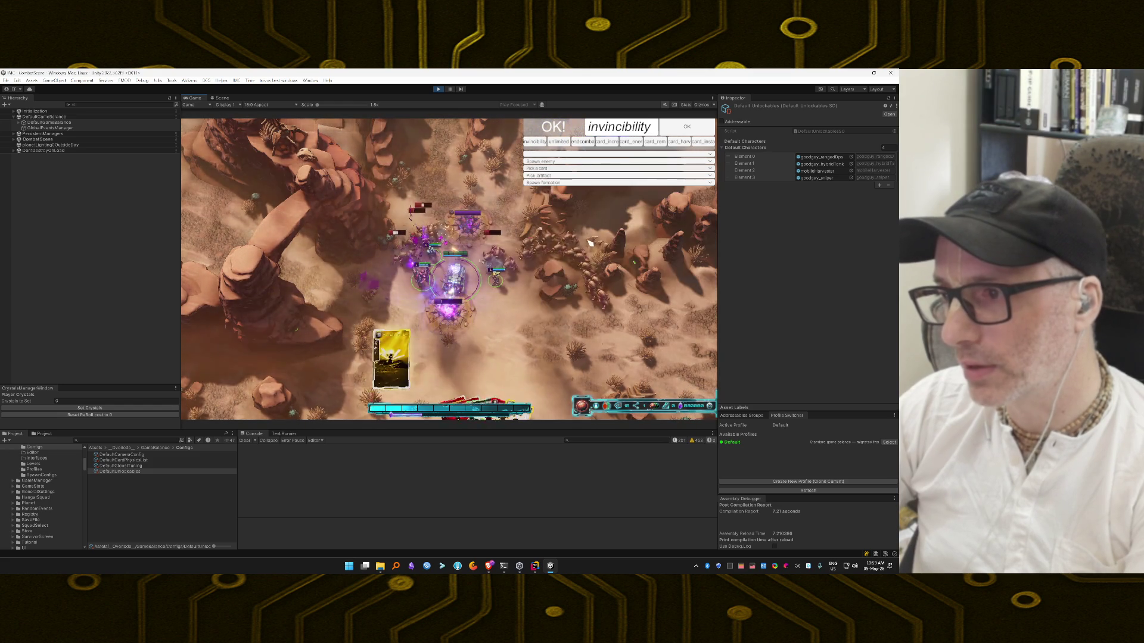
left_click(541, 170)
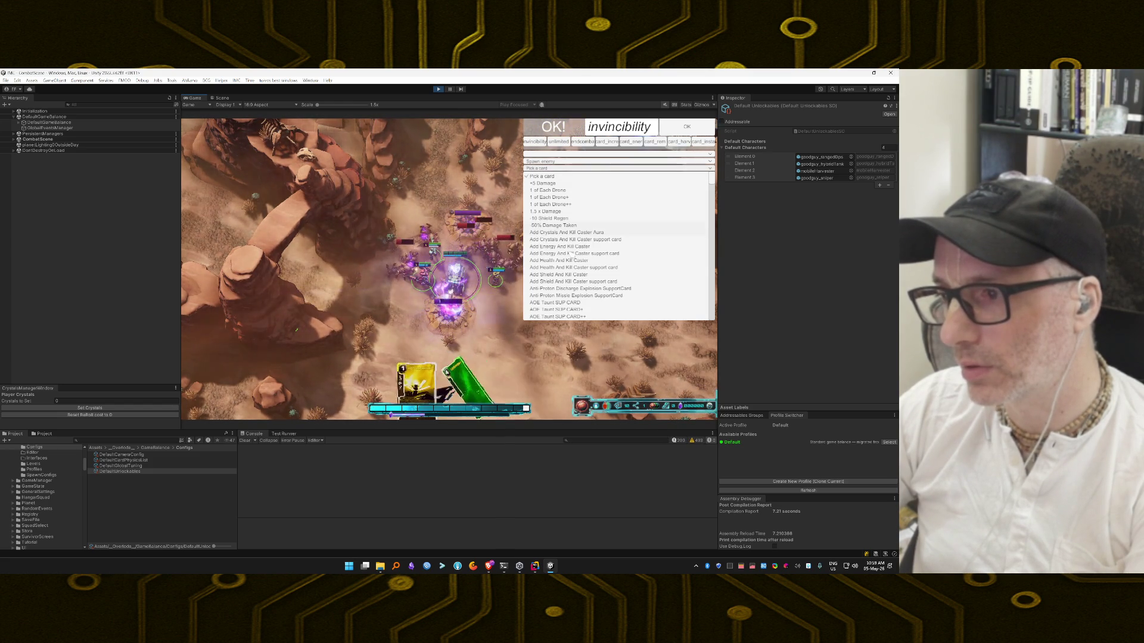
scroll(579, 275, "down", 15)
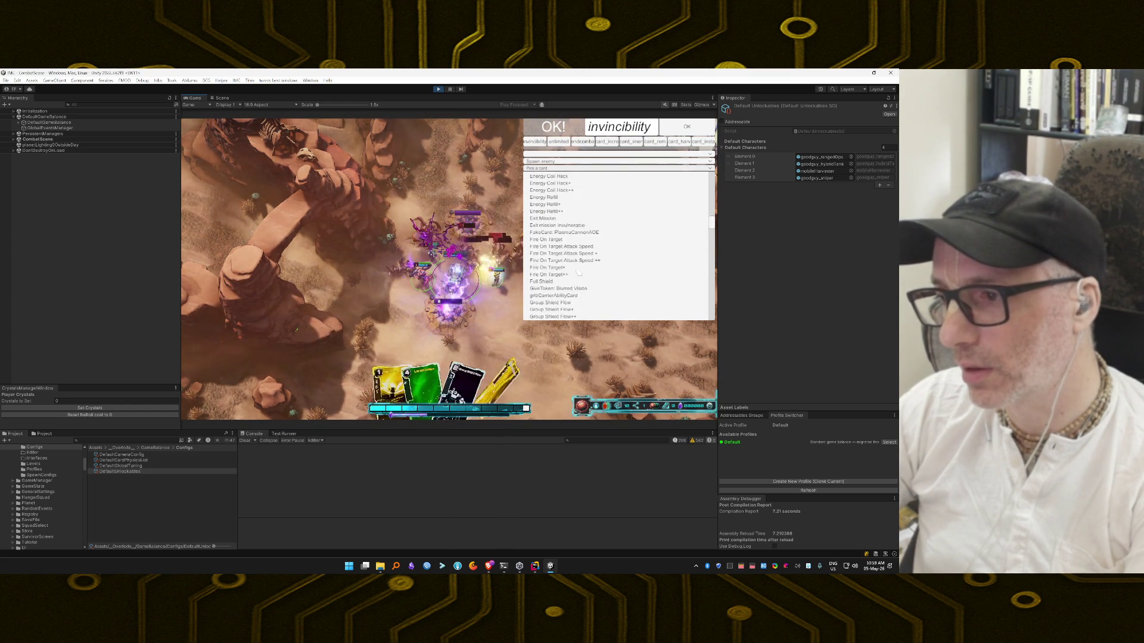
scroll(579, 273, "down", 15)
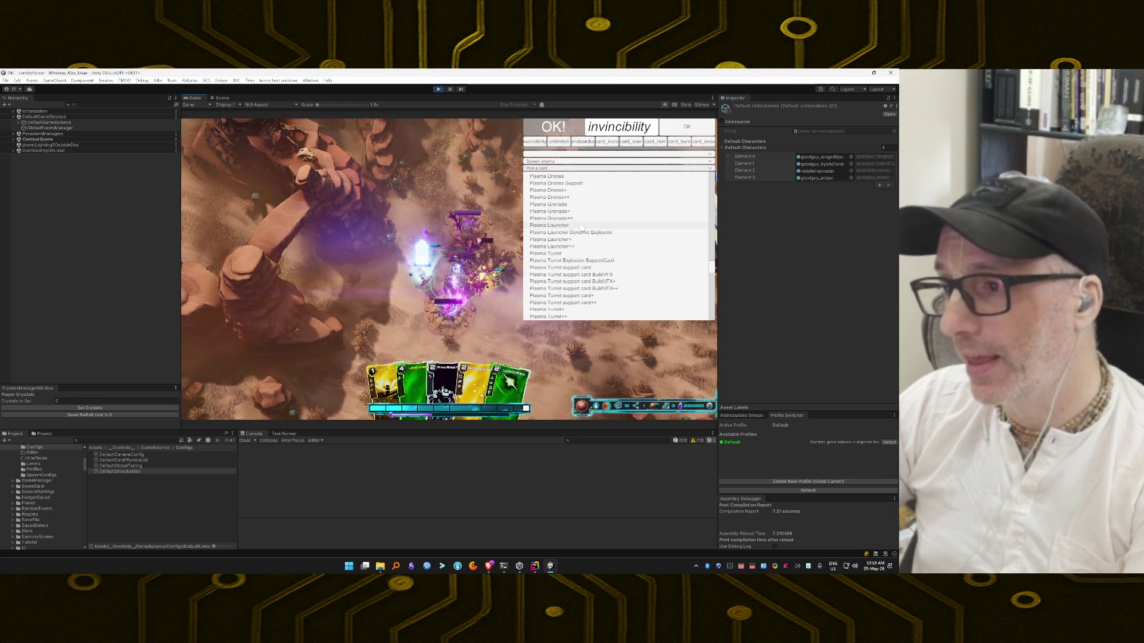
left_click(579, 232)
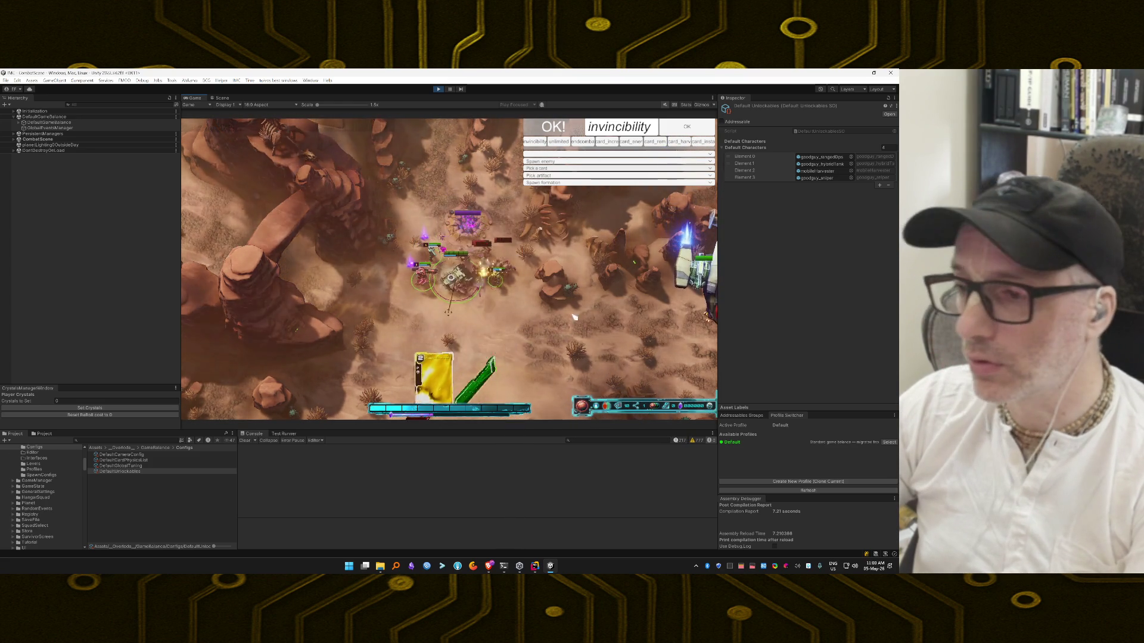
Step: Play Blaster Turret, Storm, Lancetrench and yellow cards until the mission ends on the Loot screen
mouse_move(433, 381)
left_mouse_down()
mouse_move(449, 380)
mouse_move(429, 223)
left_mouse_up()
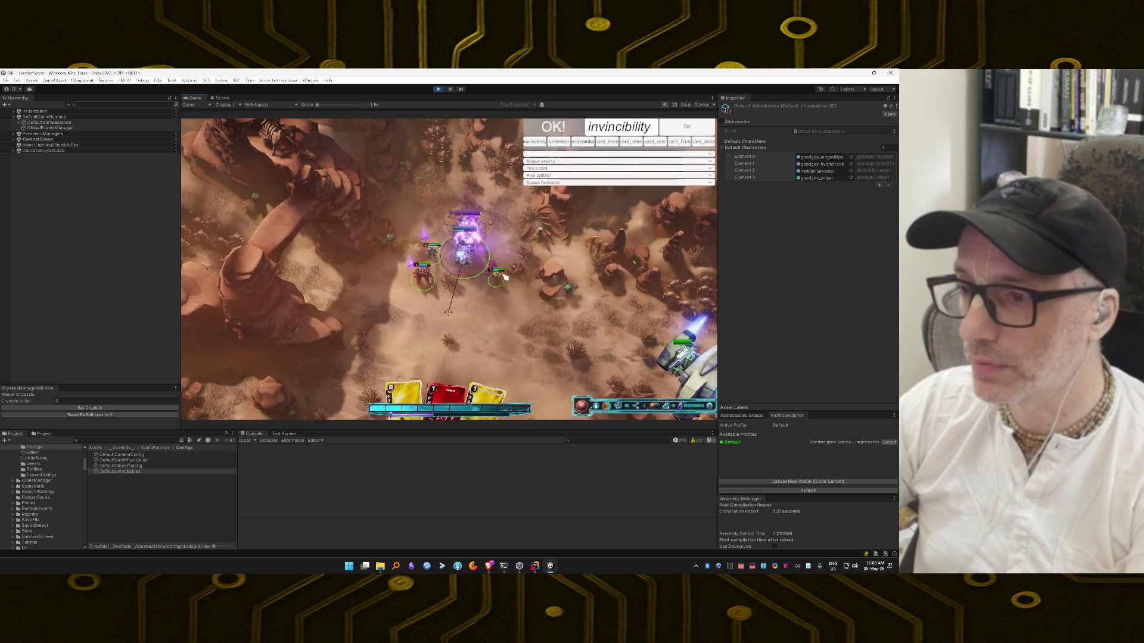
mouse_move(443, 382)
left_mouse_down()
mouse_move(471, 270)
mouse_move(451, 220)
left_mouse_up()
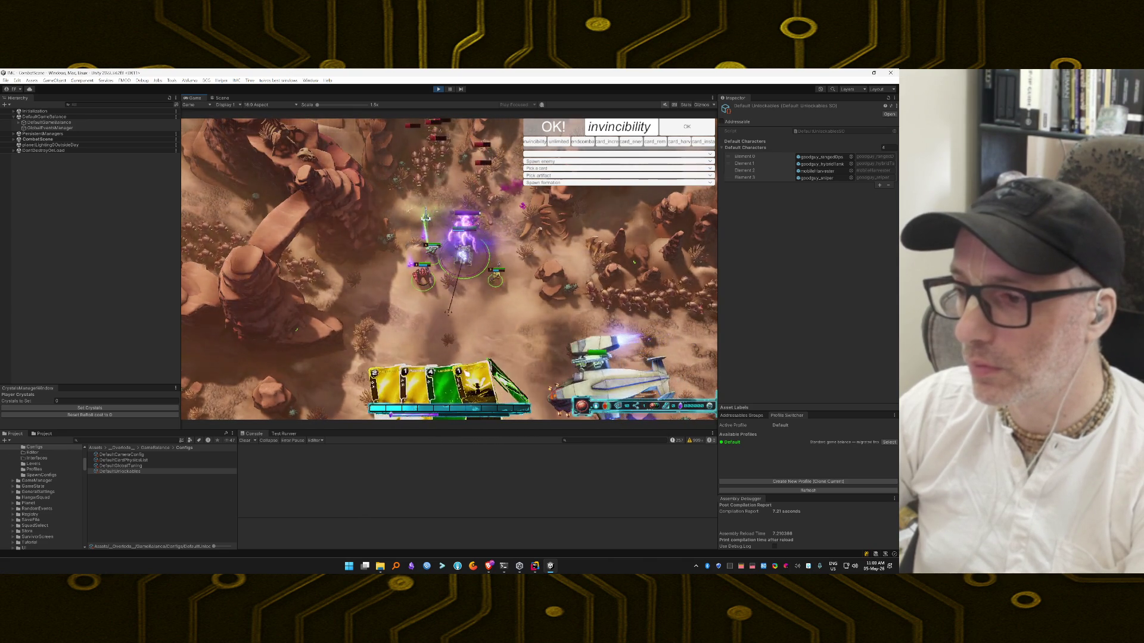
mouse_move(467, 379)
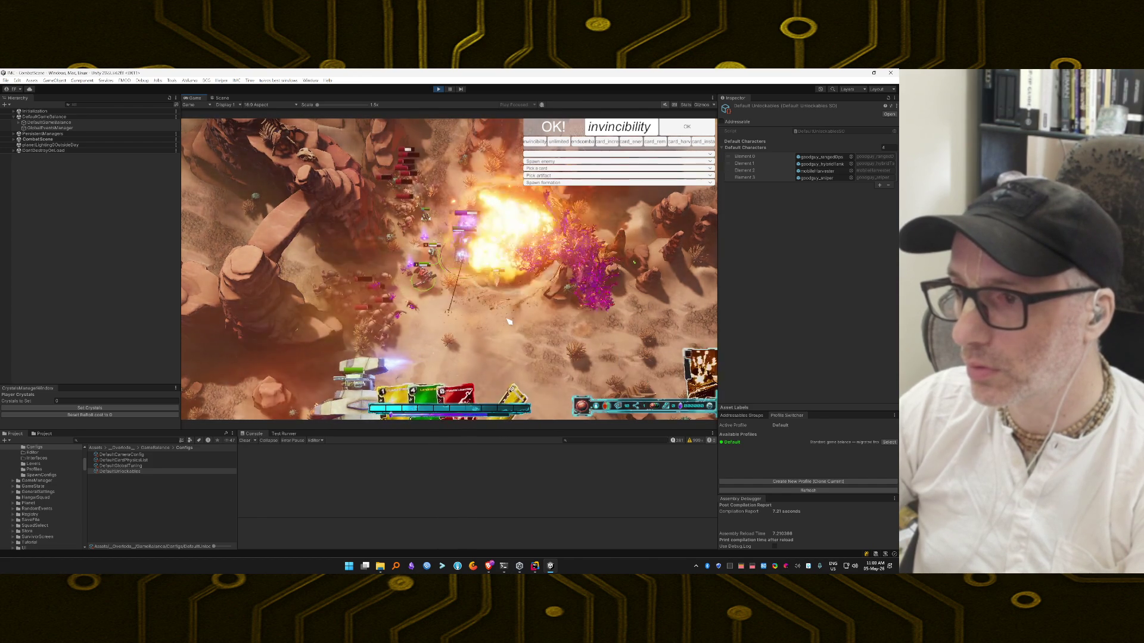
mouse_move(483, 375)
left_mouse_down()
mouse_move(459, 363)
mouse_move(542, 367)
left_mouse_up()
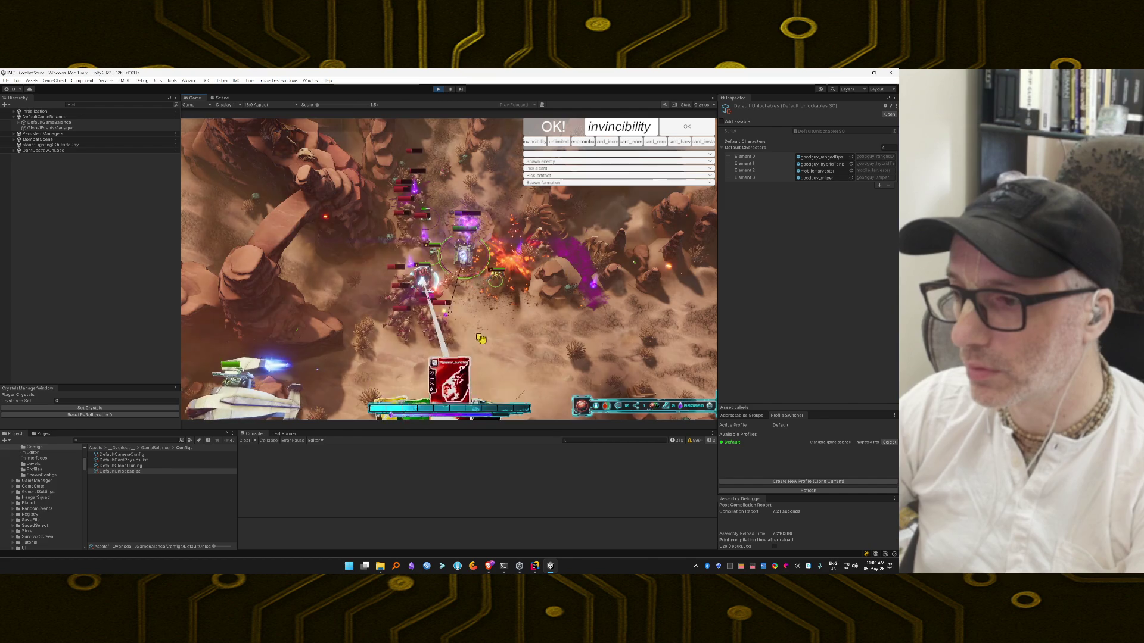
left_click(450, 384)
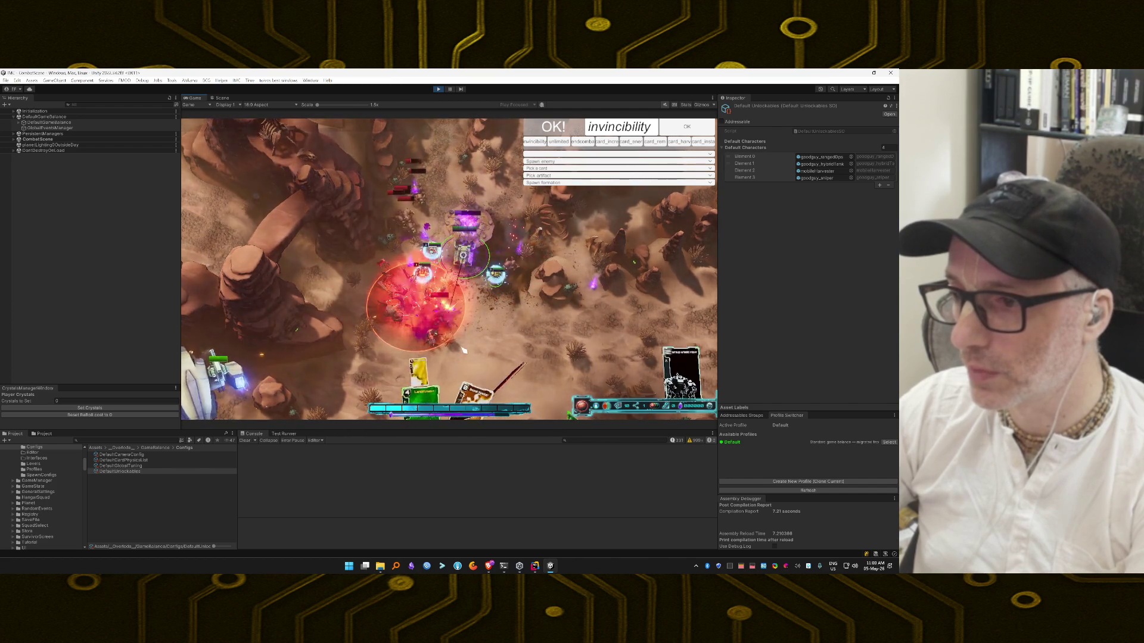
left_click_drag(420, 393, 441, 304)
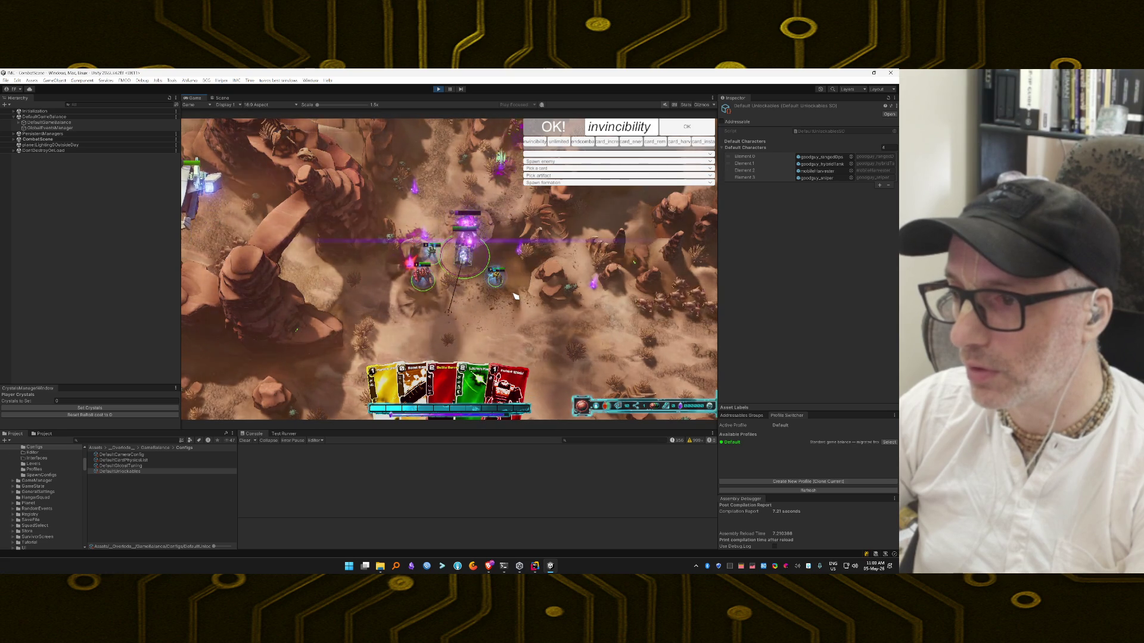
left_click_drag(561, 286, 561, 304)
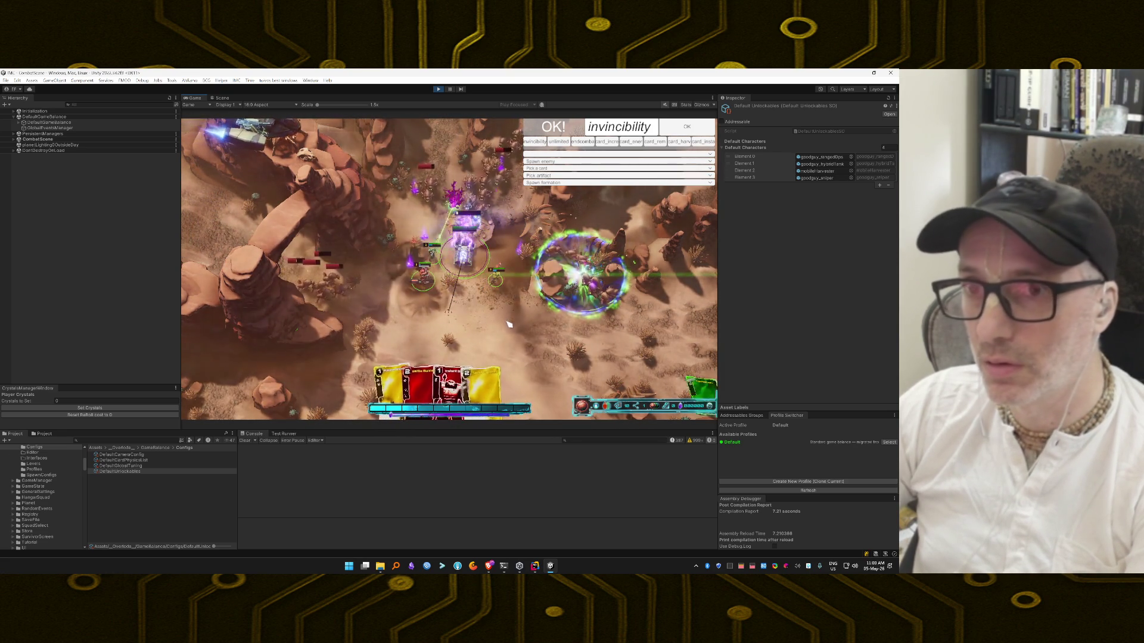
mouse_move(485, 387)
left_mouse_down()
mouse_move(472, 378)
mouse_move(454, 212)
mouse_move(700, 235)
left_mouse_up()
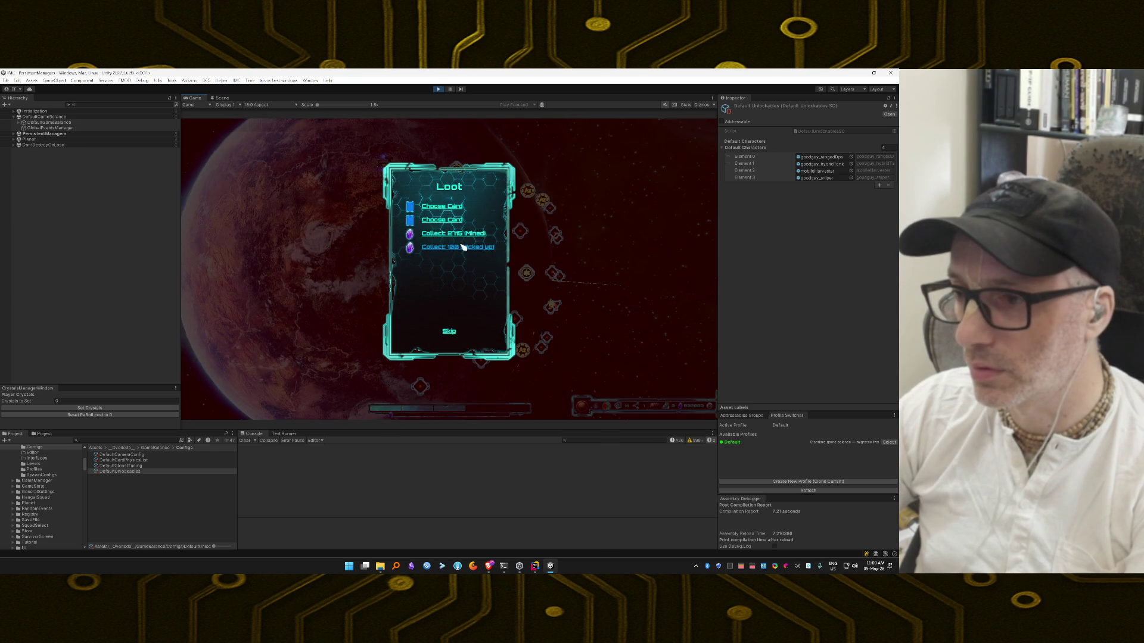
Step: Collect the mined crystals, then take the Manned Blaster and Blaster Turret loot cards
left_click(455, 233)
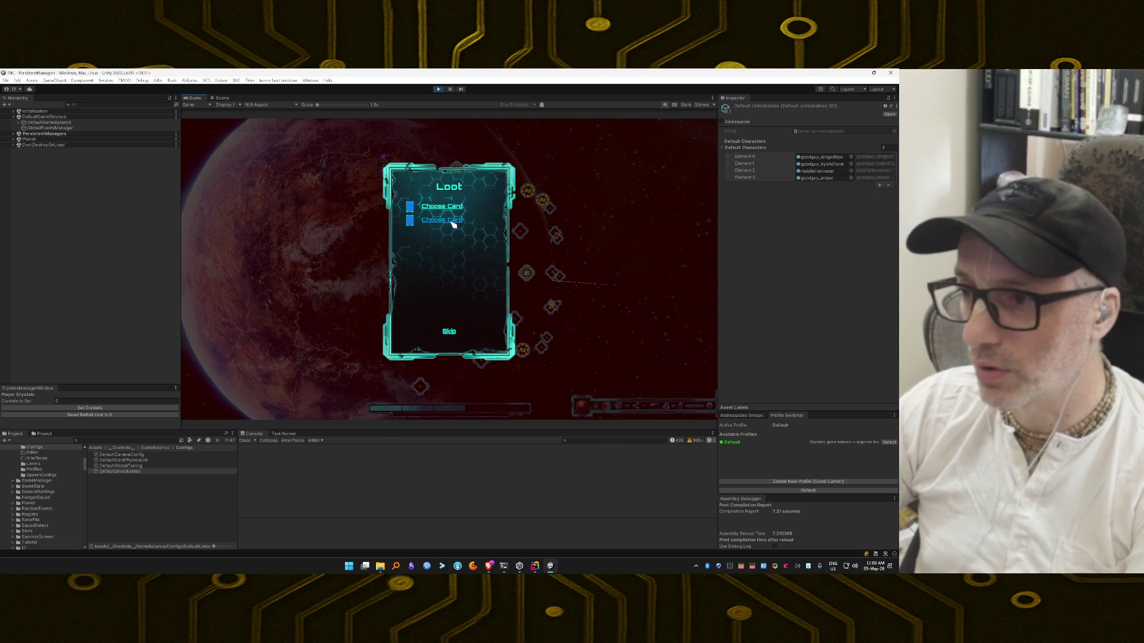
left_click(453, 221)
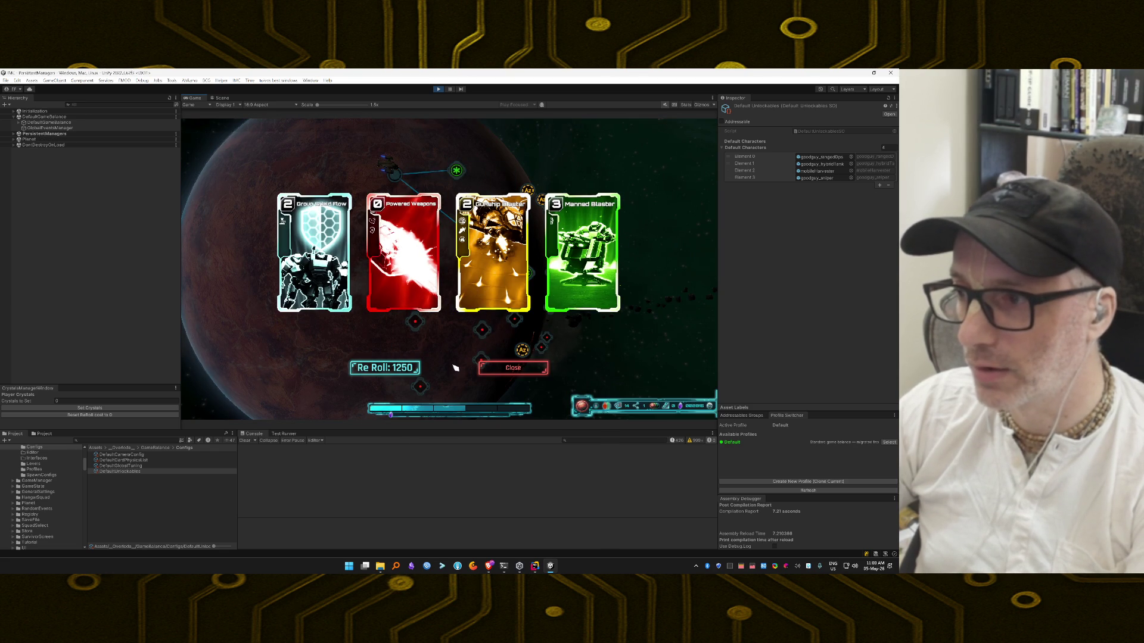
mouse_move(581, 250)
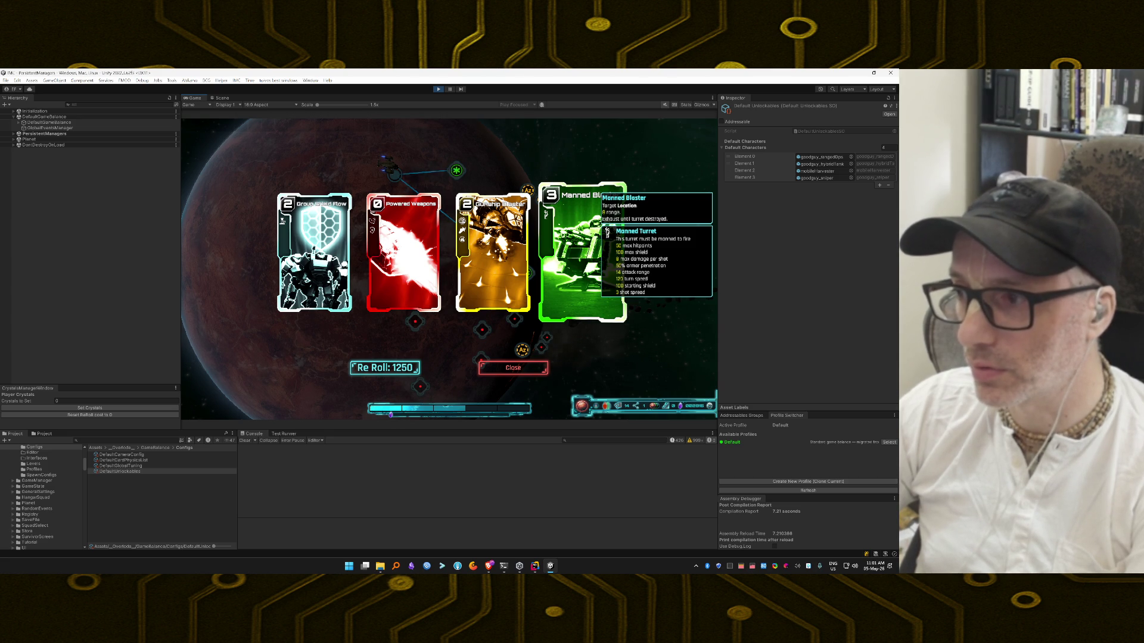
left_click(560, 287)
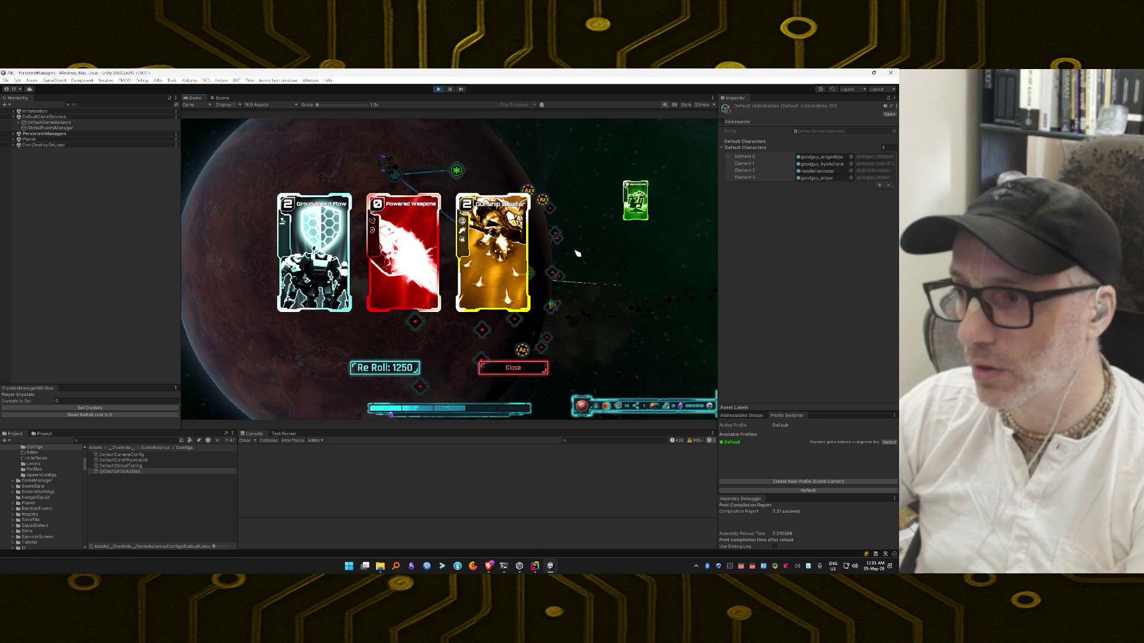
left_click(441, 208)
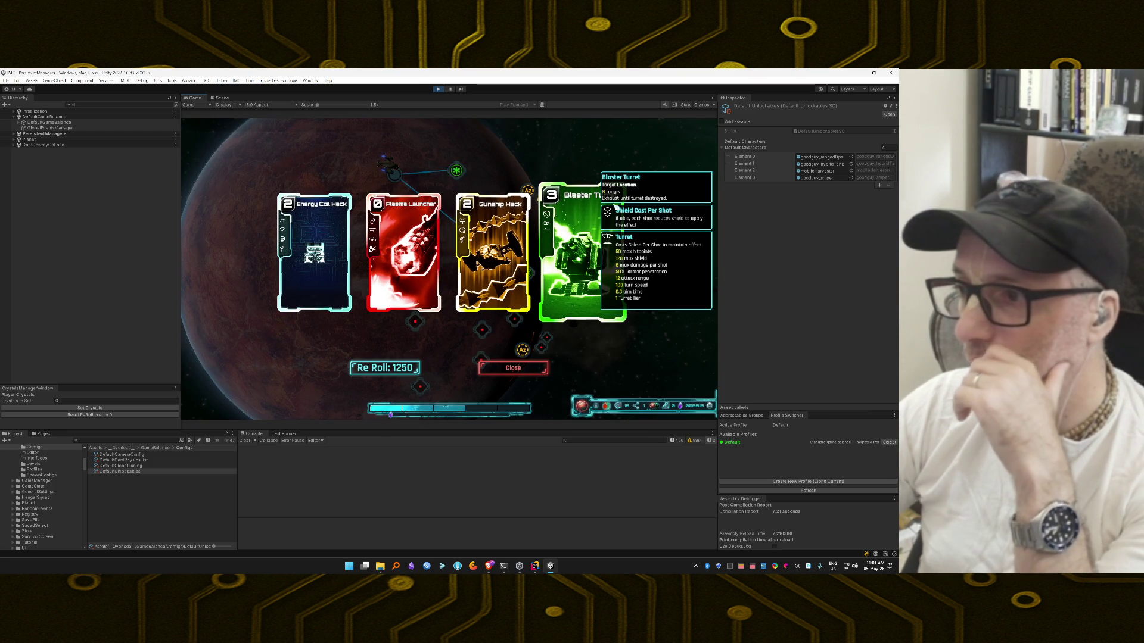
left_click(581, 262)
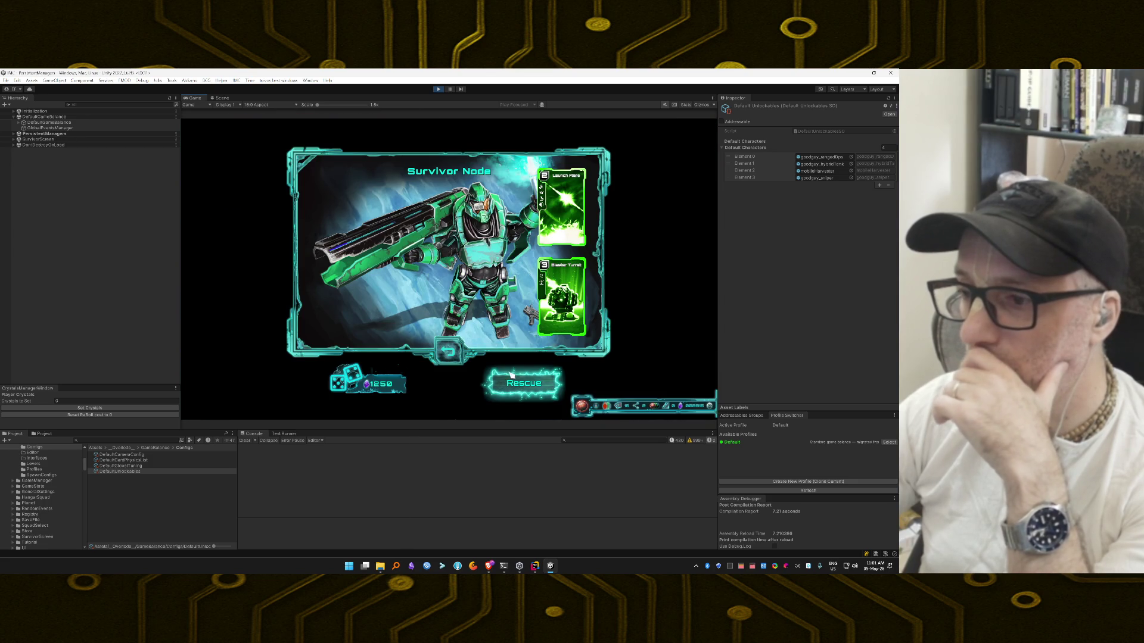
Step: Rescue the survivor, accept its Blaster Turret upgrade, and travel to the next map node
left_click(522, 385)
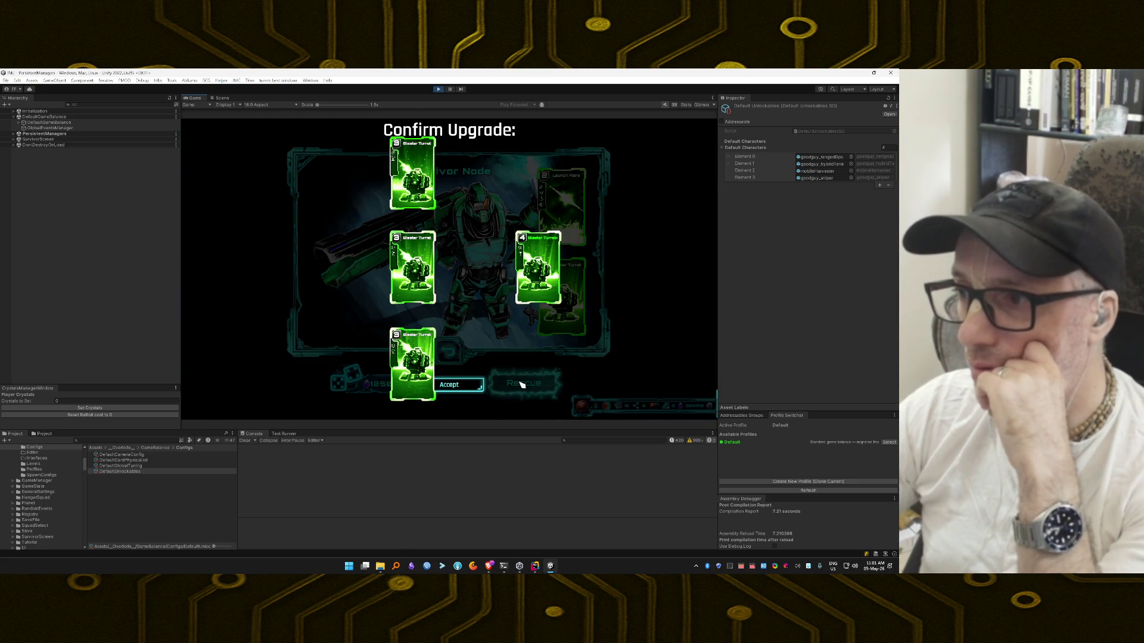
left_click(460, 386)
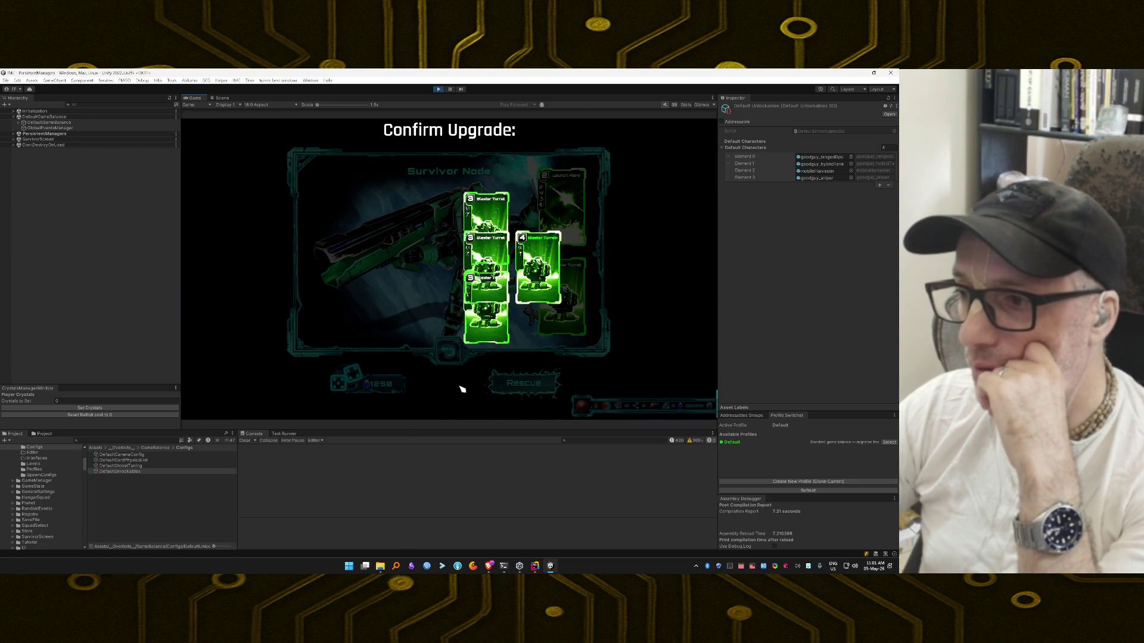
left_click(486, 179)
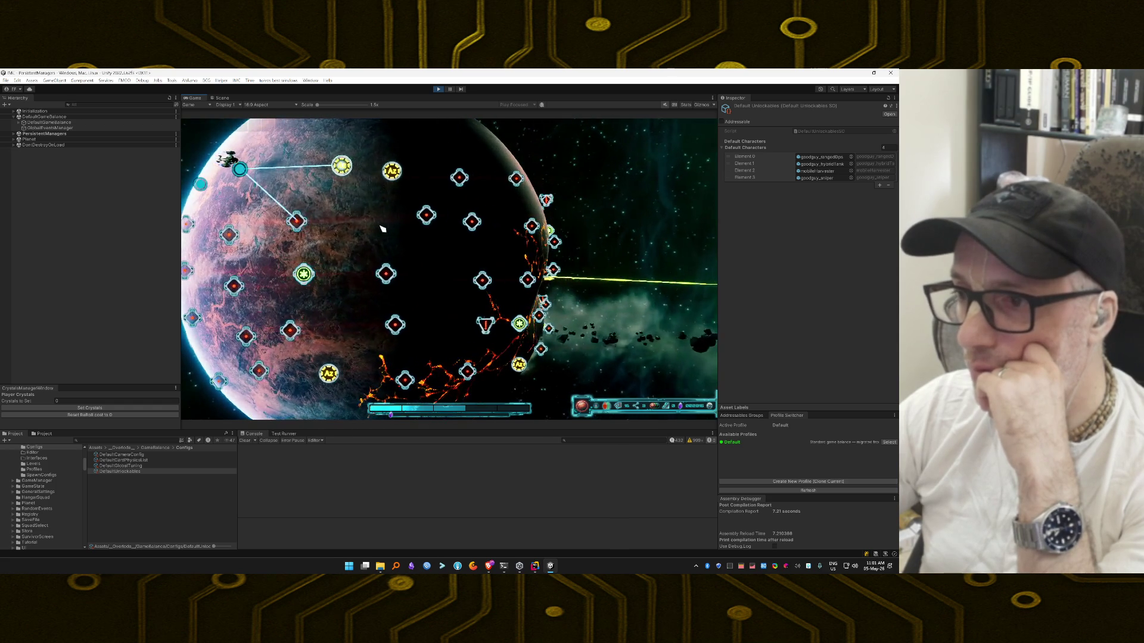
left_click(114, 401)
Step: Give the player 90000 crystals, buy the Plasma Turret card, and reroll the shop
type("900")
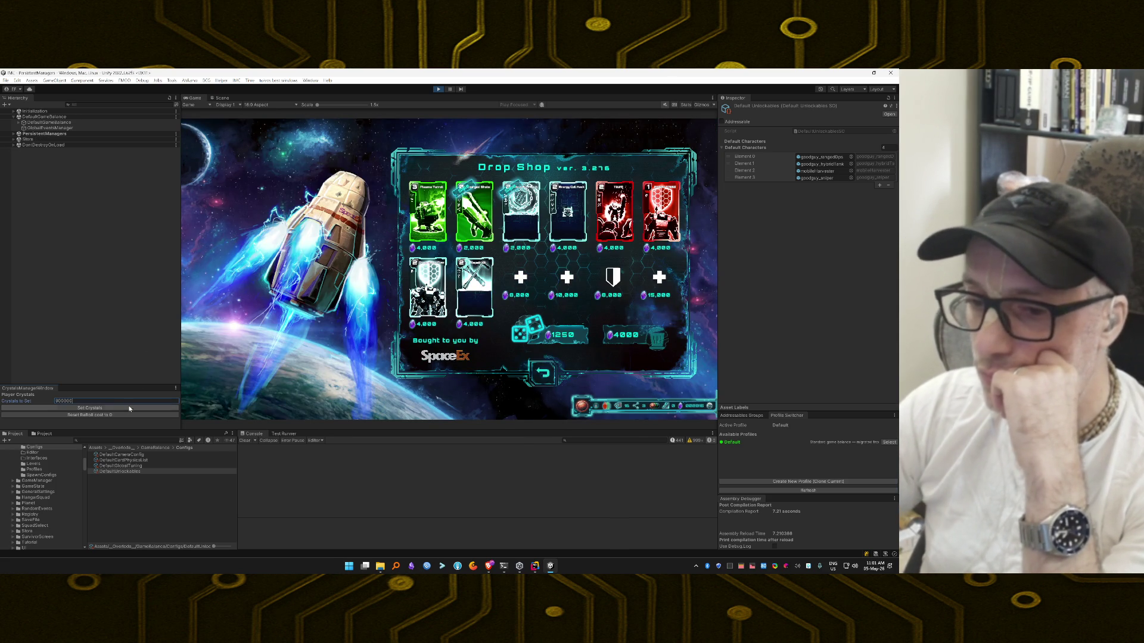
type("00")
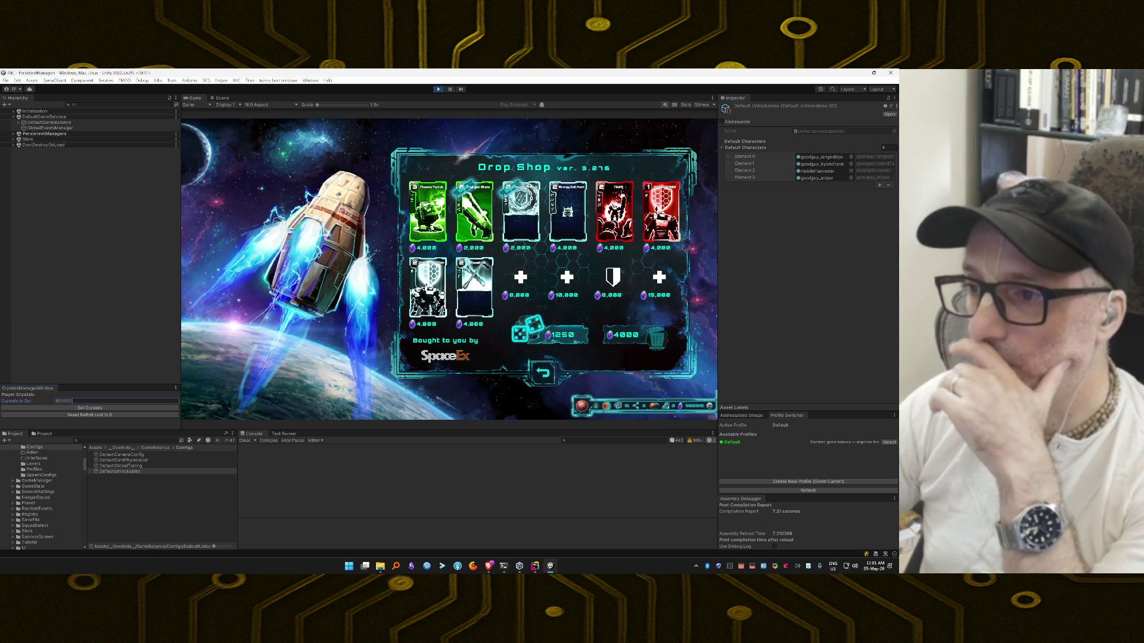
left_click(488, 169)
mouse_move(428, 208)
left_click(444, 229)
left_click(573, 337)
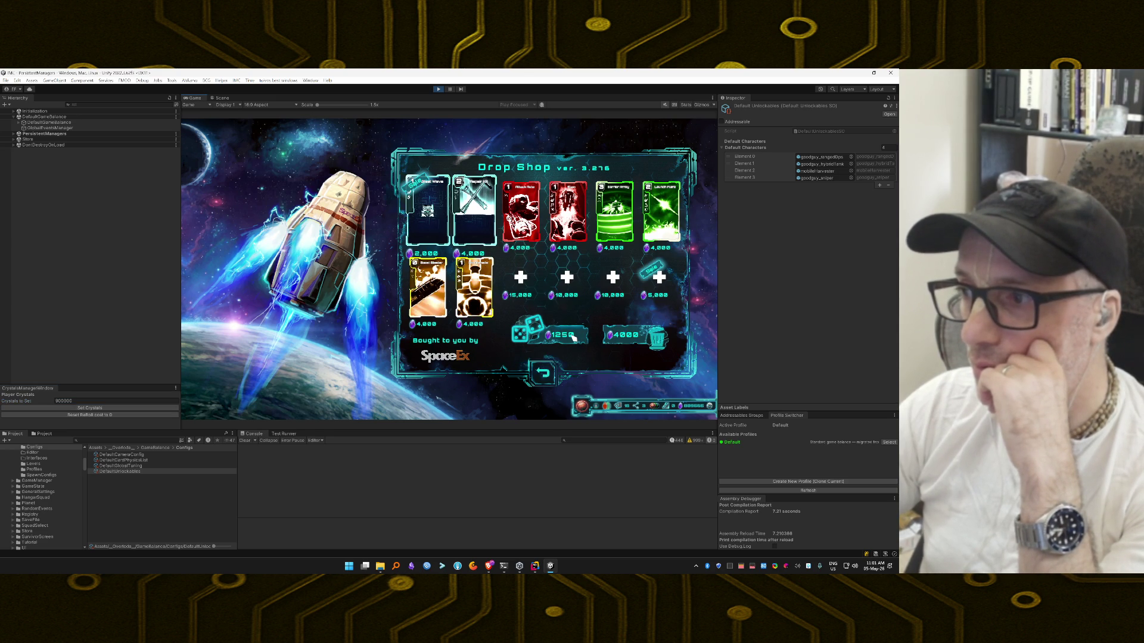
Step: Buy Barrier Array, reroll, then buy Charged Shots and accept its upgrade
left_click(622, 222)
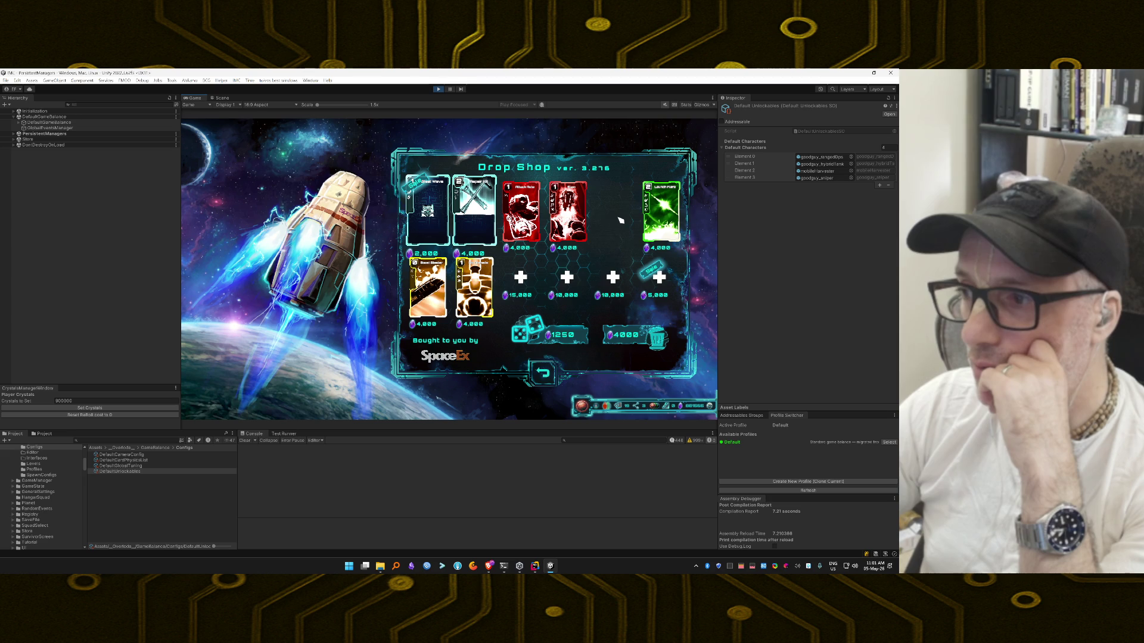
left_click(571, 337)
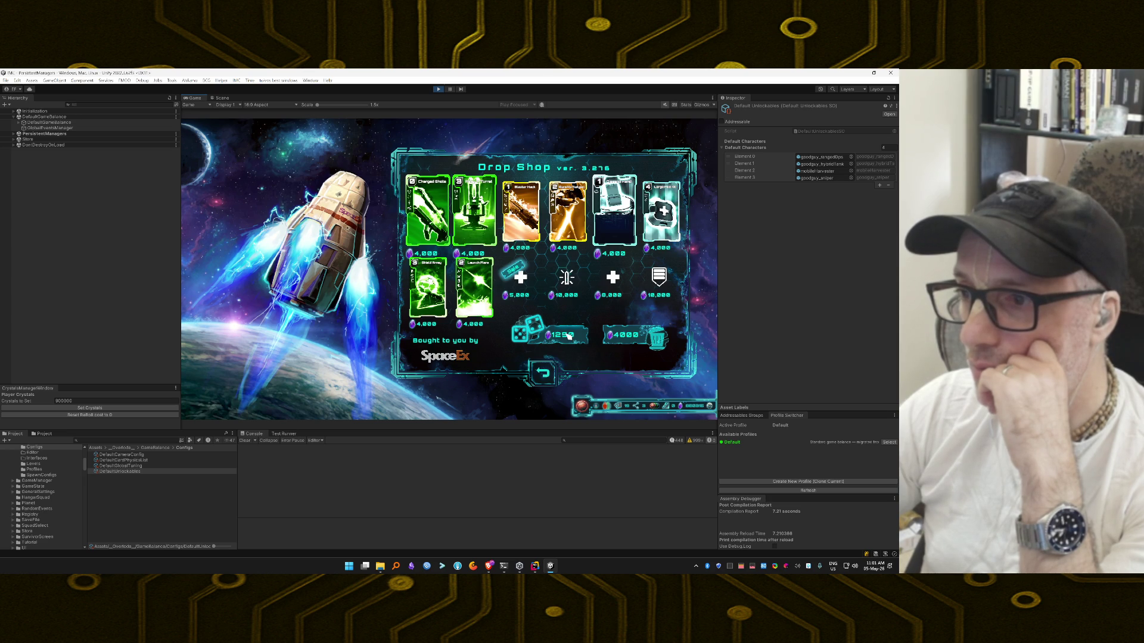
left_click(428, 212)
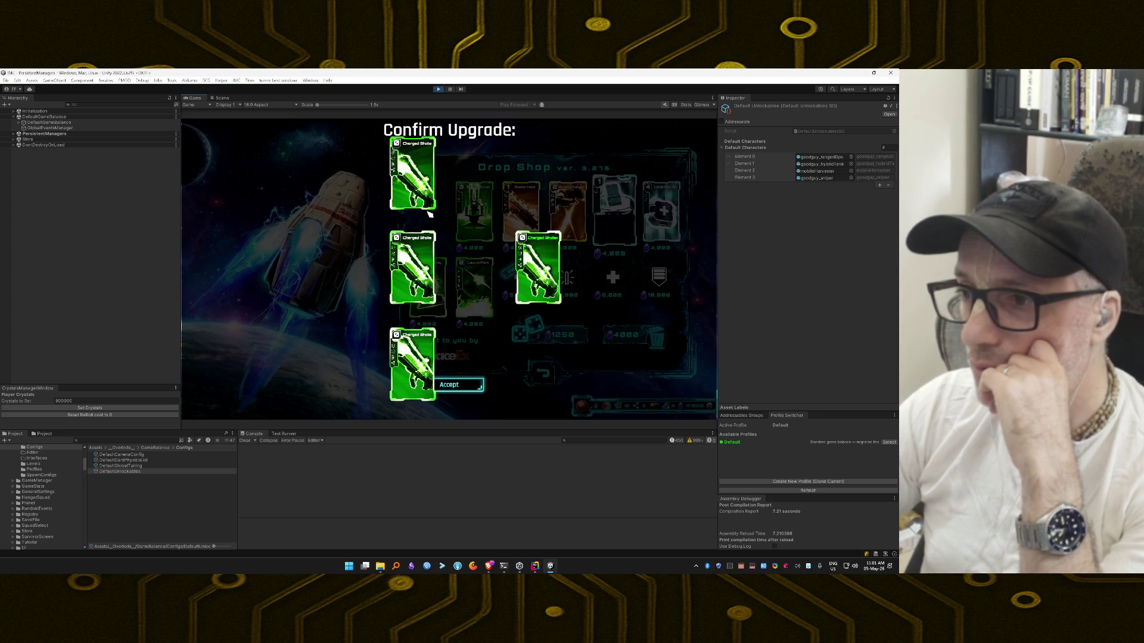
left_click(473, 385)
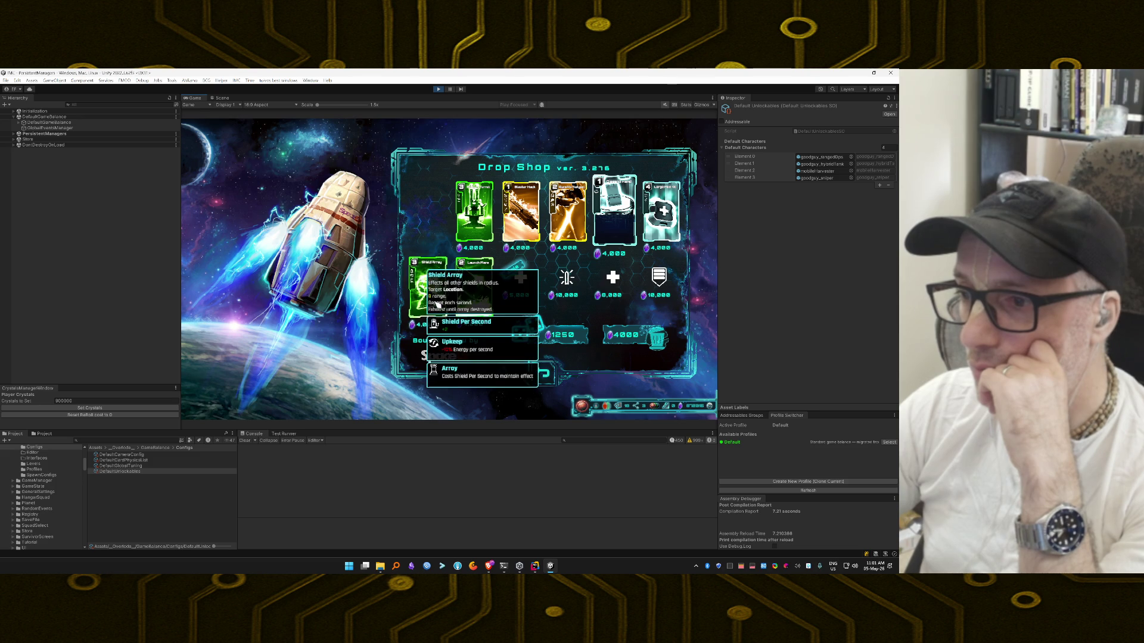
Step: Buy Shield Array, reroll, buy another Barrier Array, then view the deck's cards
left_click(428, 286)
left_click(566, 337)
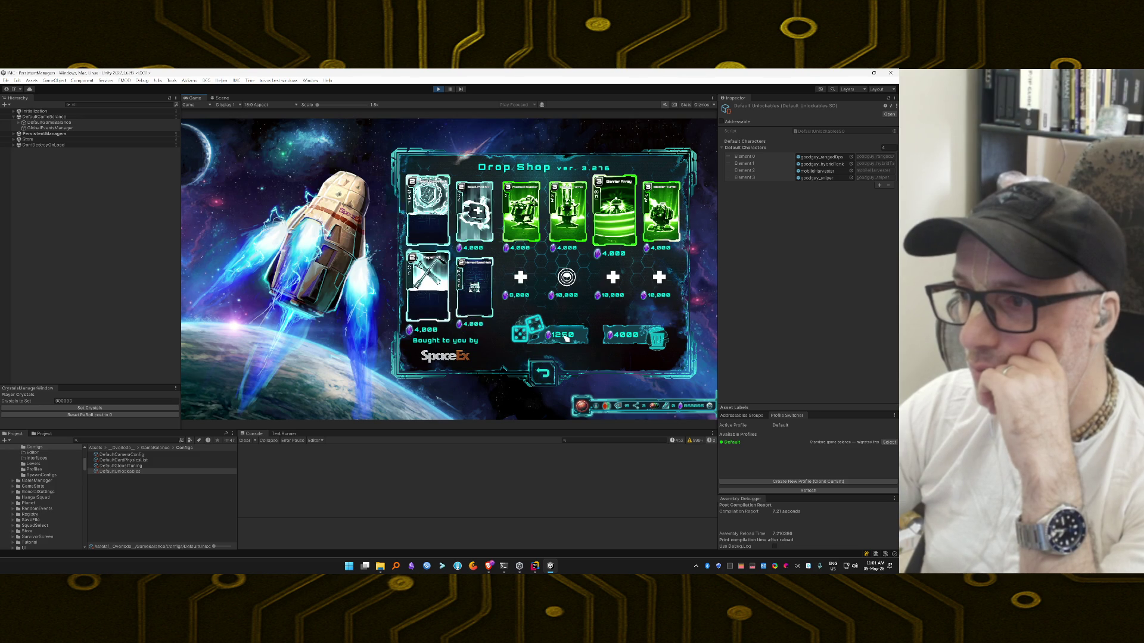
left_click(615, 214)
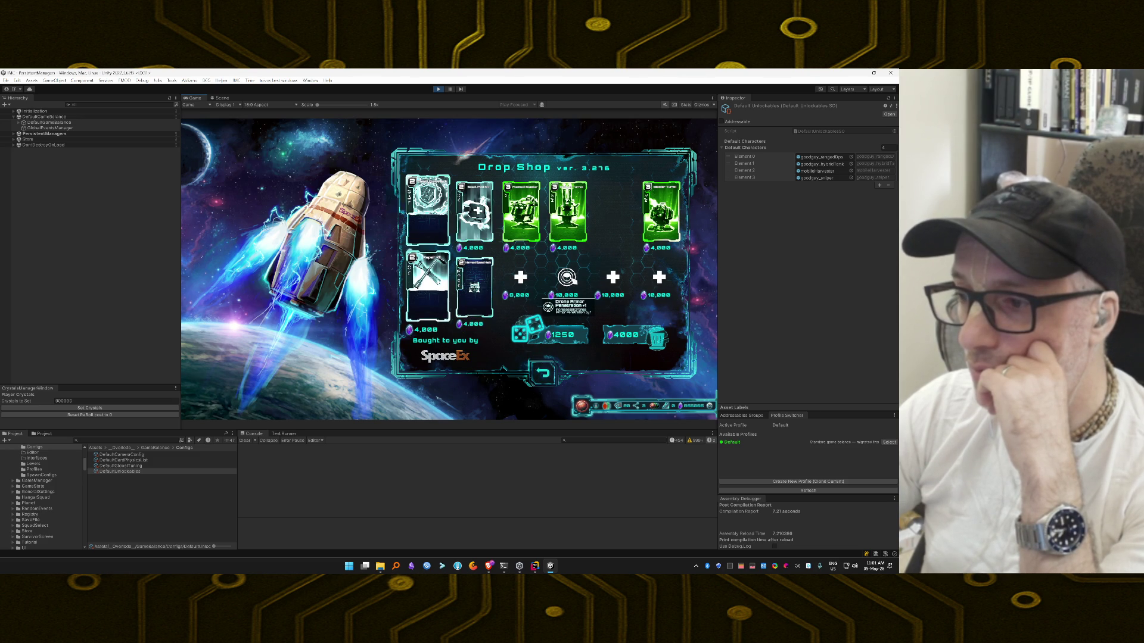
left_click(621, 407)
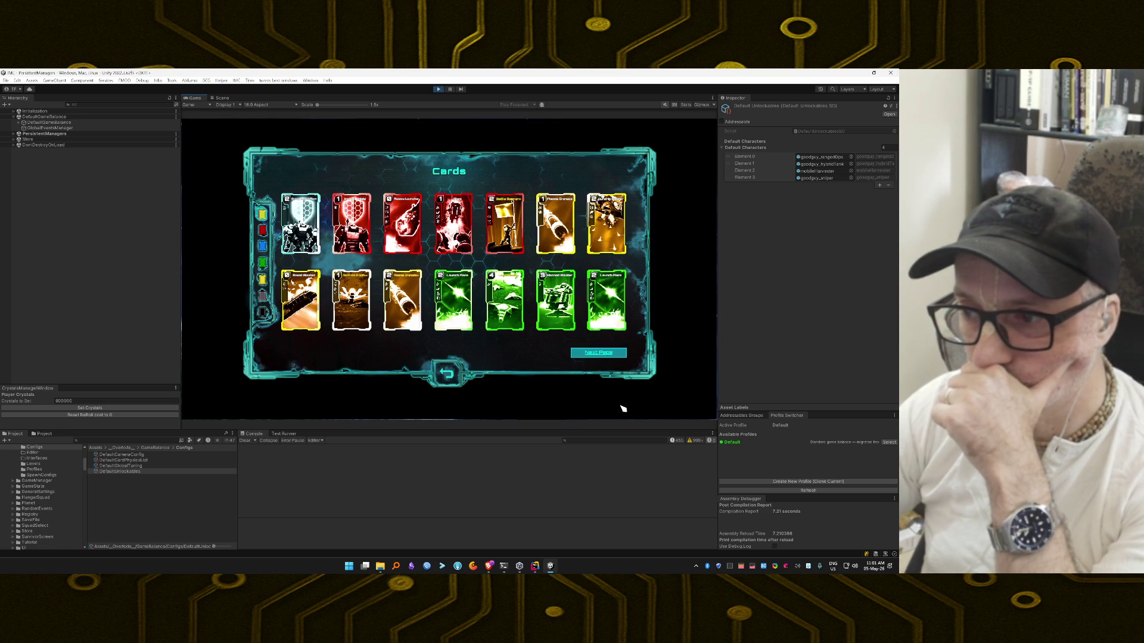
Step: Page through the deck, then buy Barrier Array and accept its upgrade
left_click(599, 353)
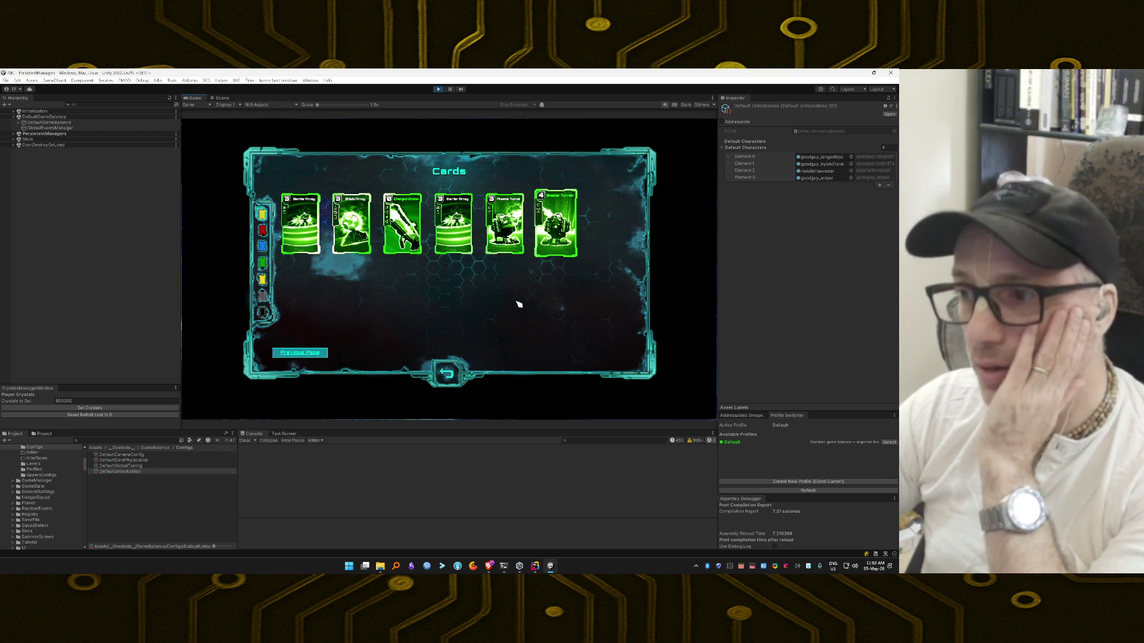
left_click(452, 375)
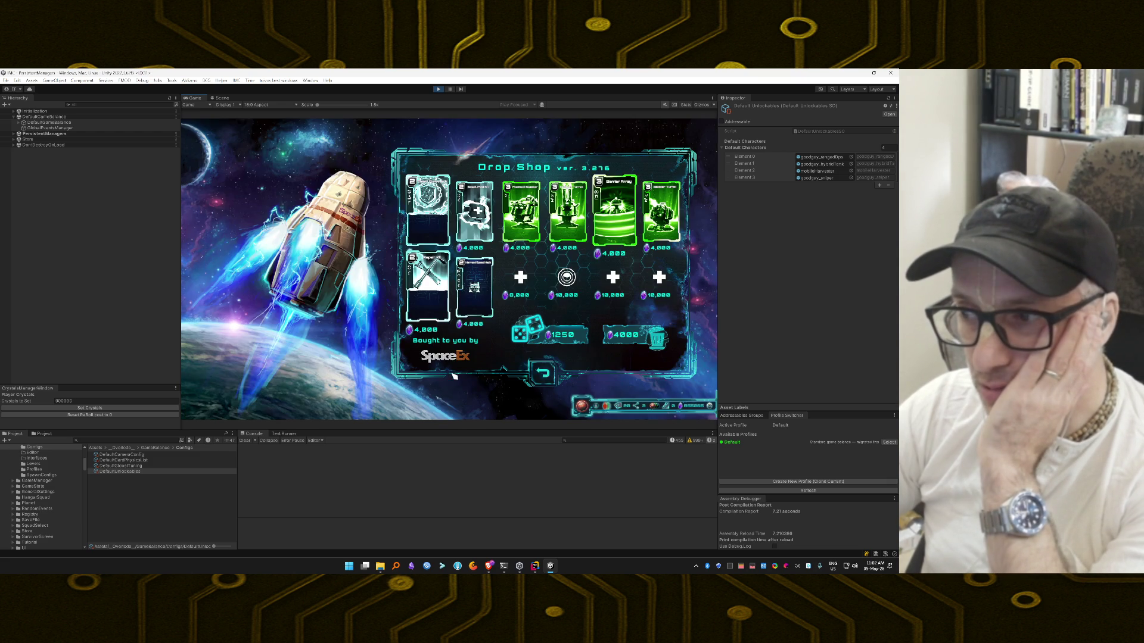
left_click(617, 219)
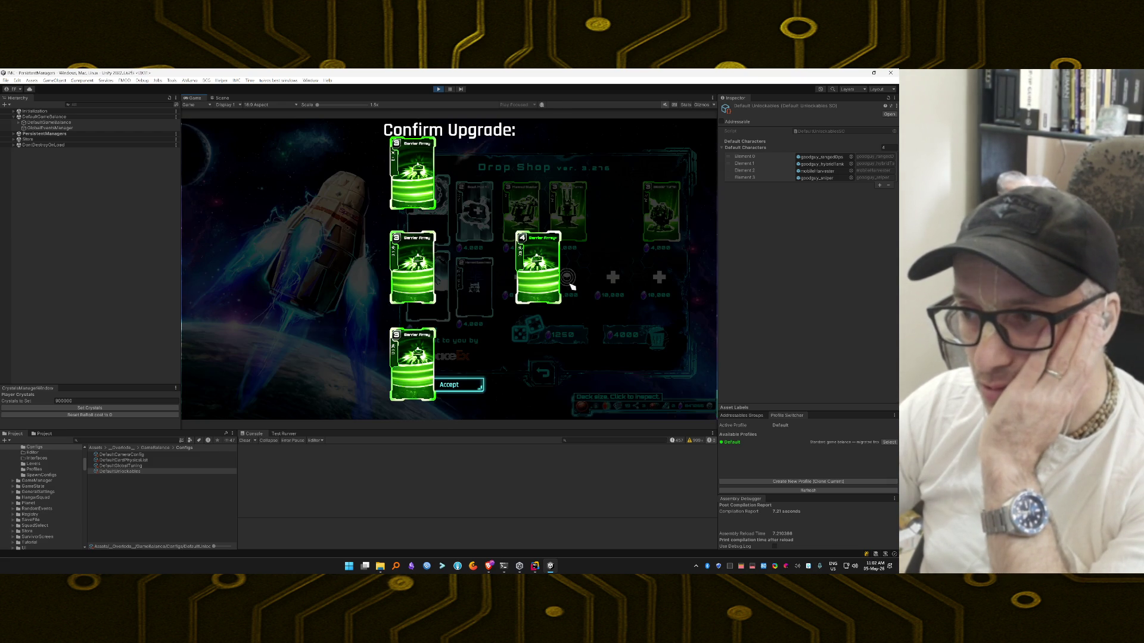
left_click(480, 385)
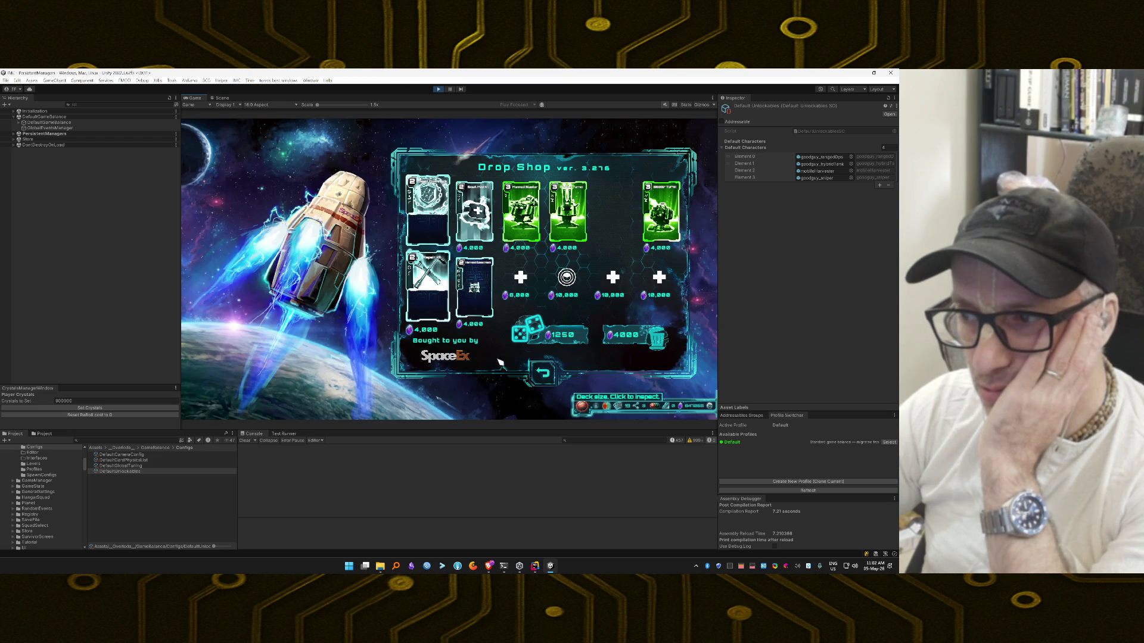
Step: Reroll the offers and buy Shield Array twice, accepting its upgrade
left_click(551, 337)
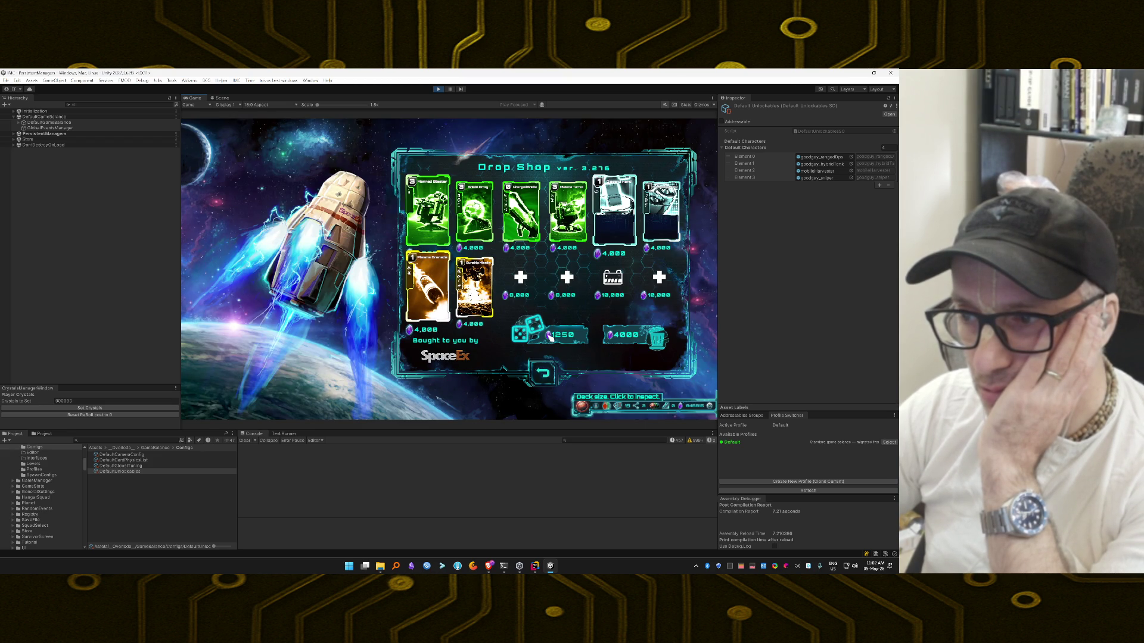
left_click(485, 227)
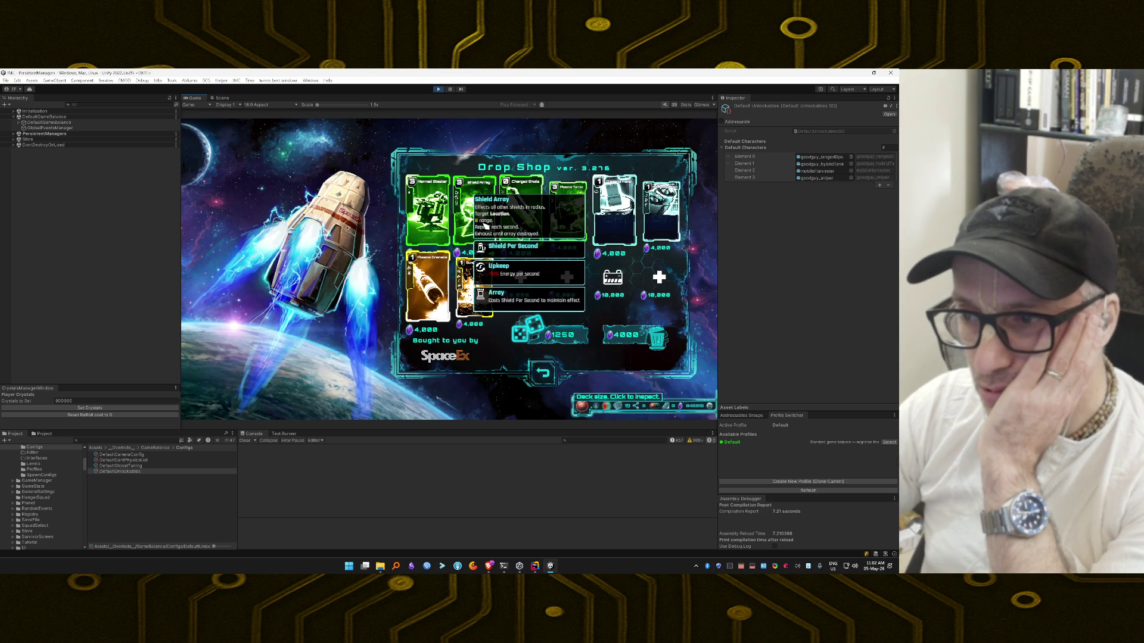
left_click(550, 336)
left_click(549, 336)
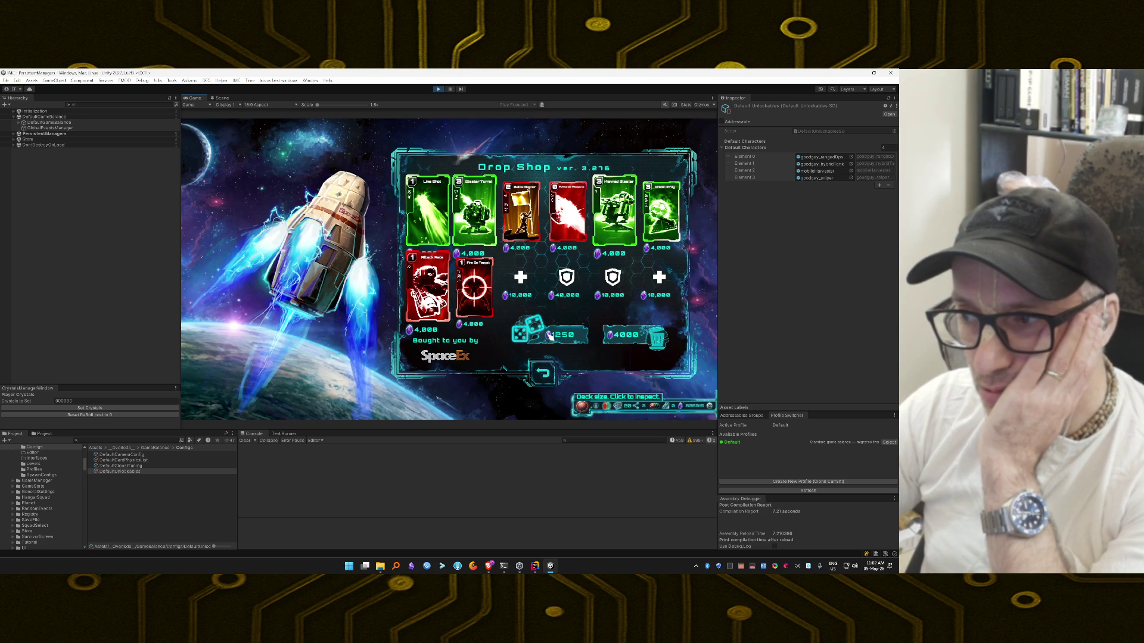
left_click(549, 336)
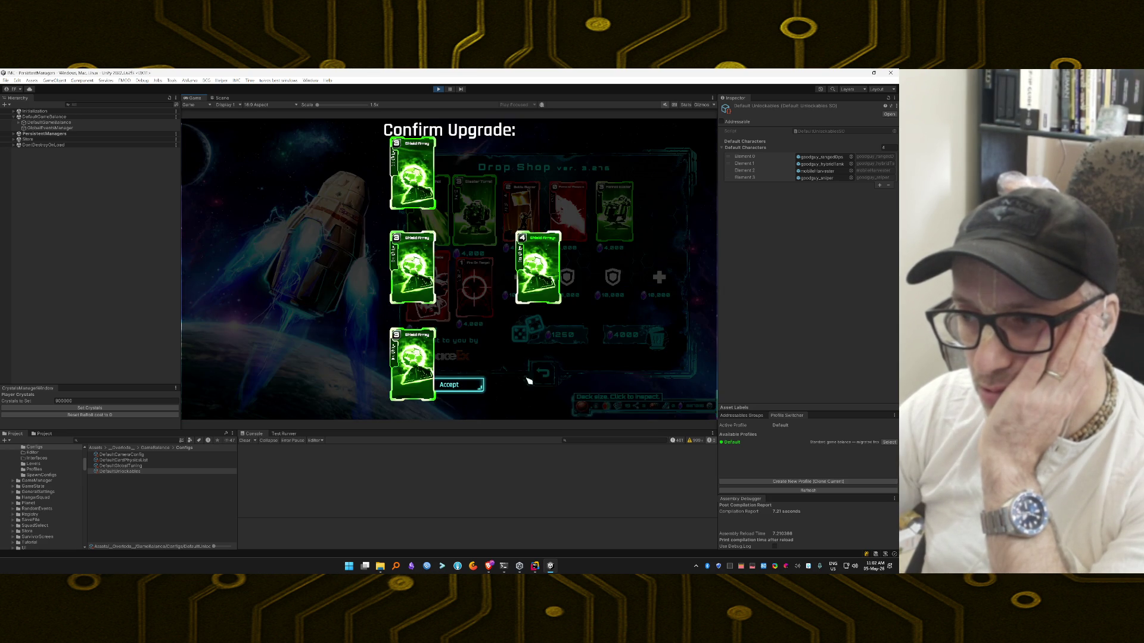
left_click(465, 386)
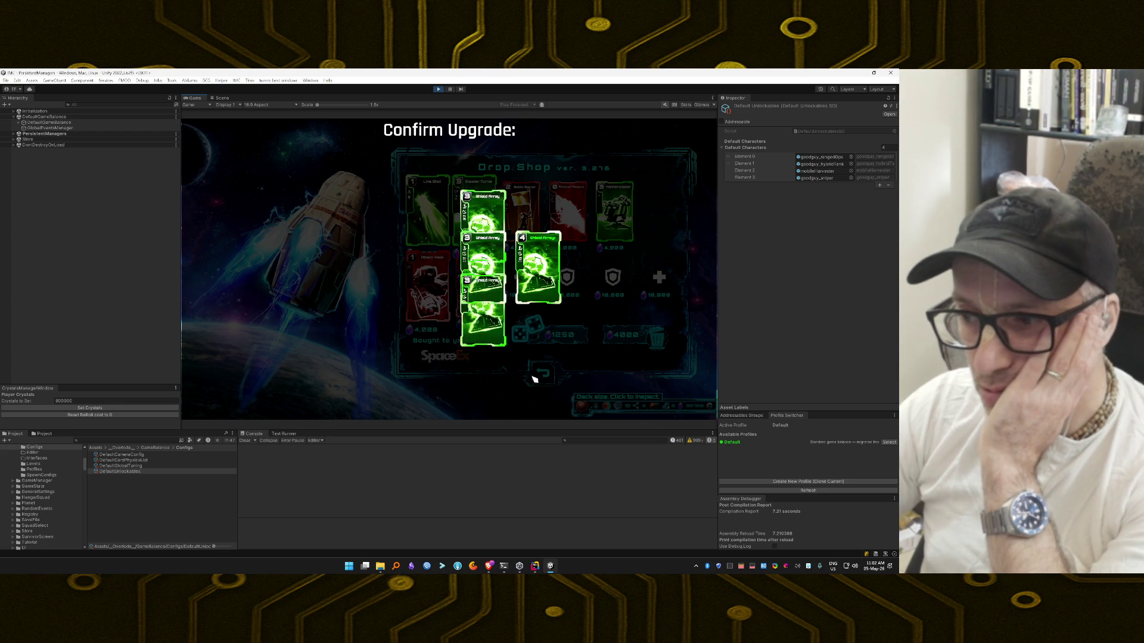
Step: Check the deck, buy a Manned Blaster card, and reroll the offers twice
left_click(623, 407)
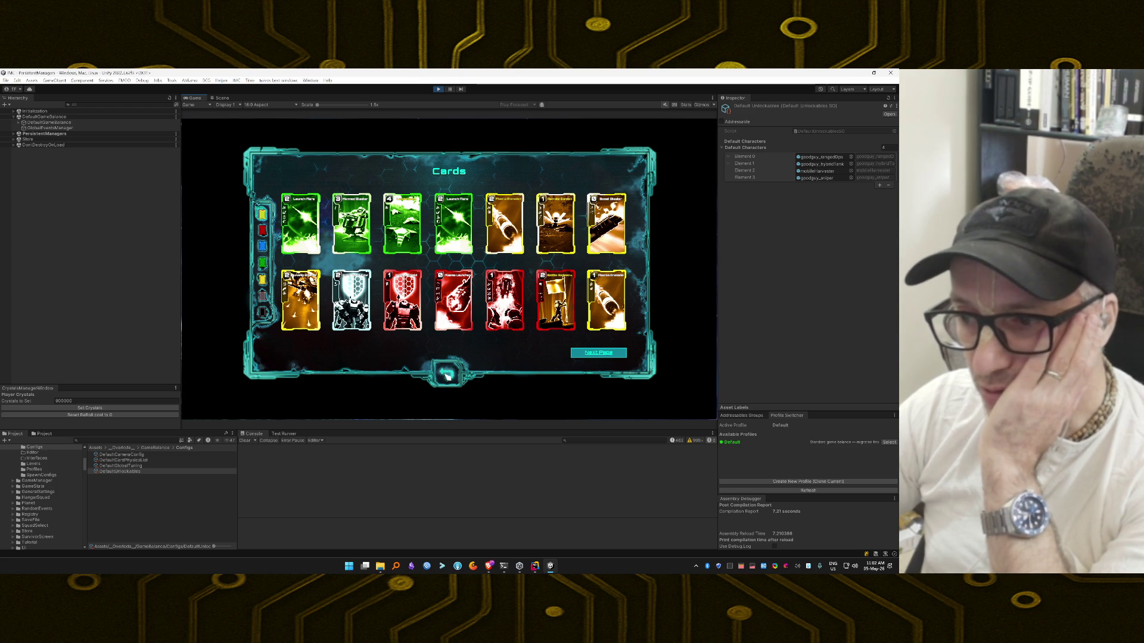
left_click(447, 375)
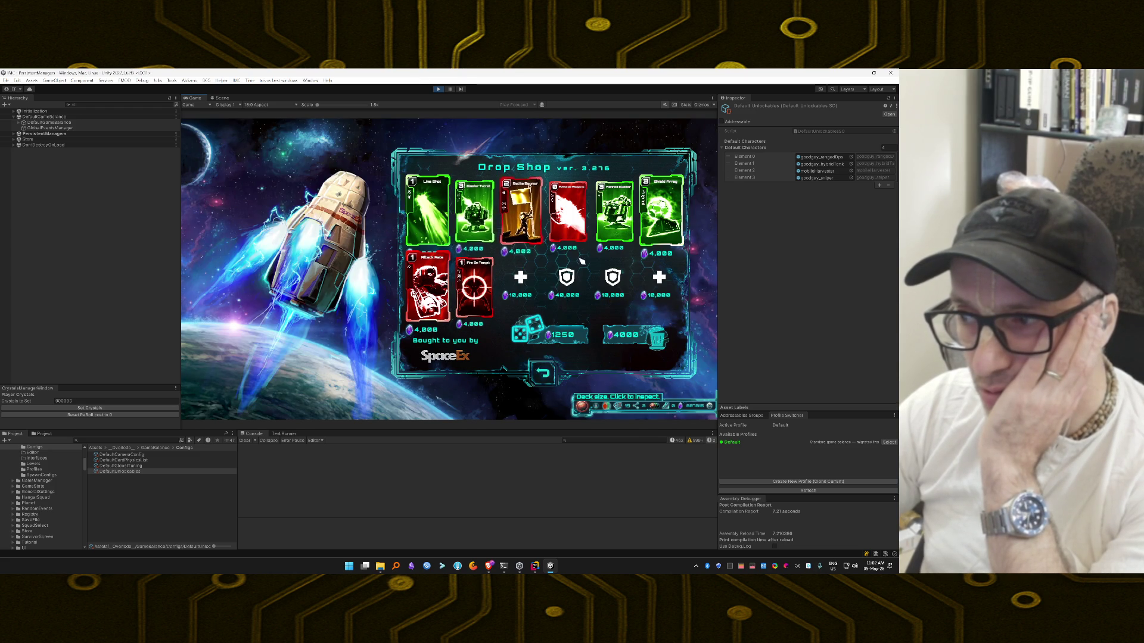
left_click(621, 211)
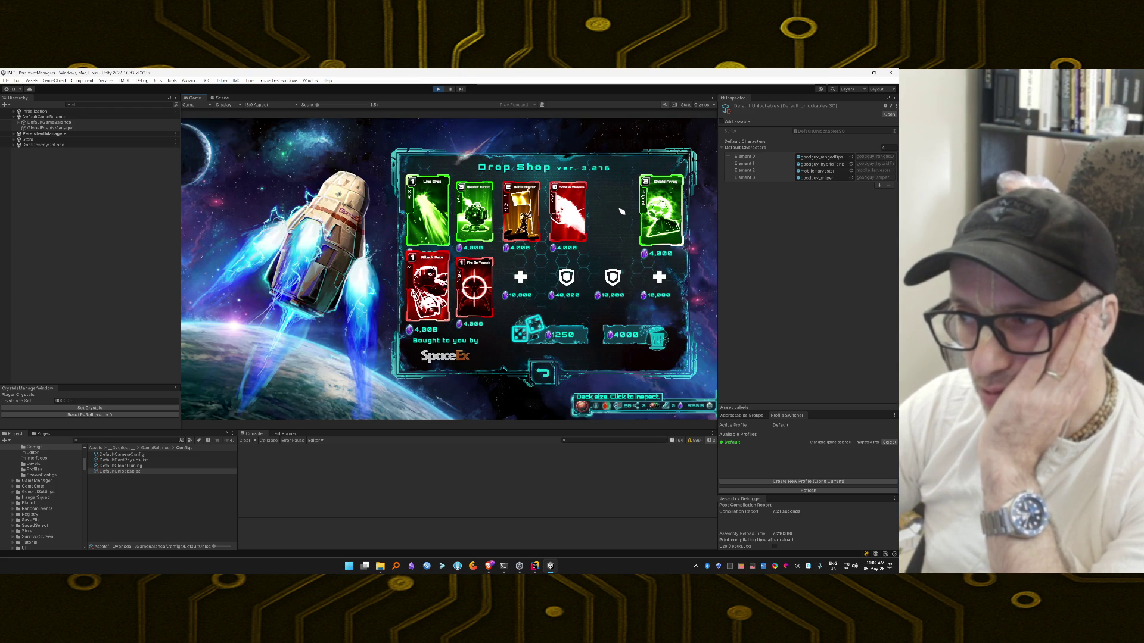
left_click(552, 337)
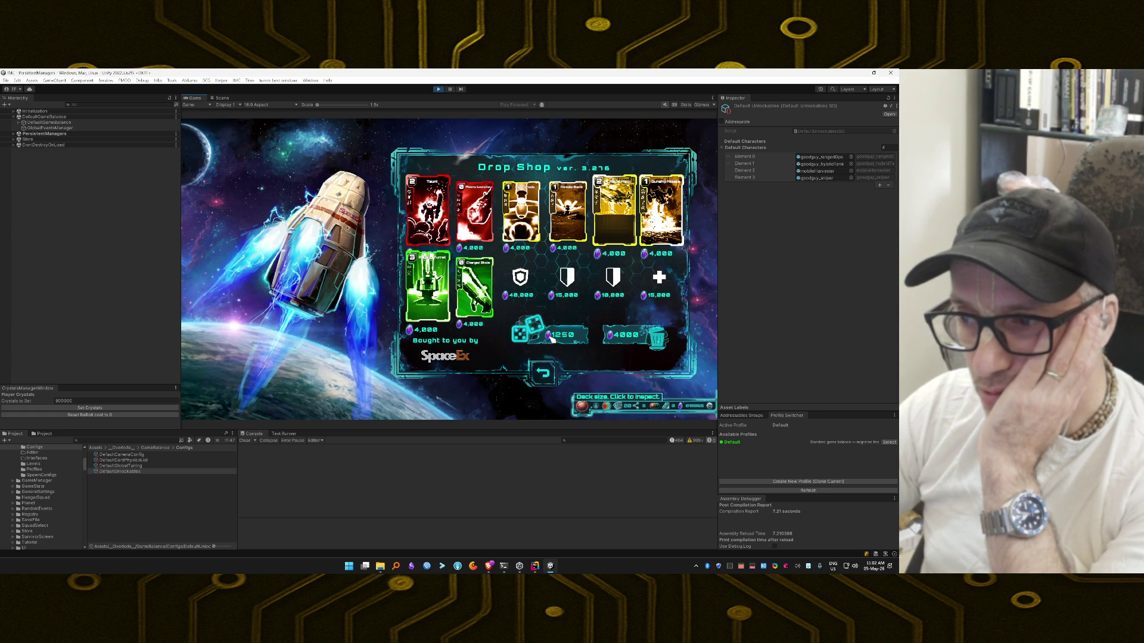
left_click(552, 337)
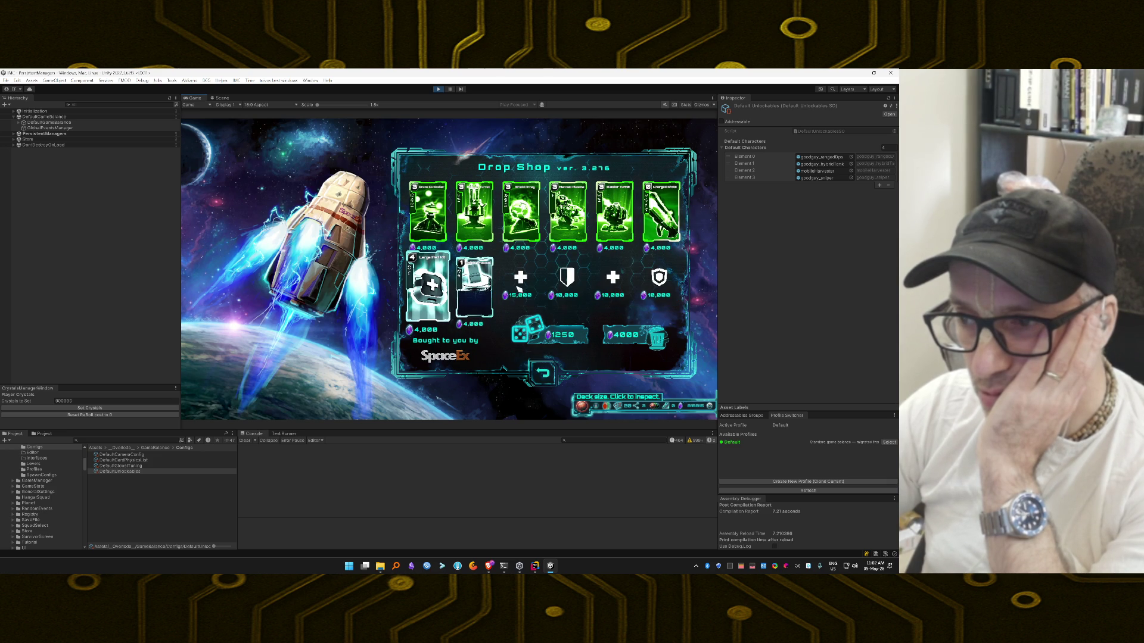
Step: Buy the Drone Controller card, reroll twice, and review the deck again
left_click(428, 217)
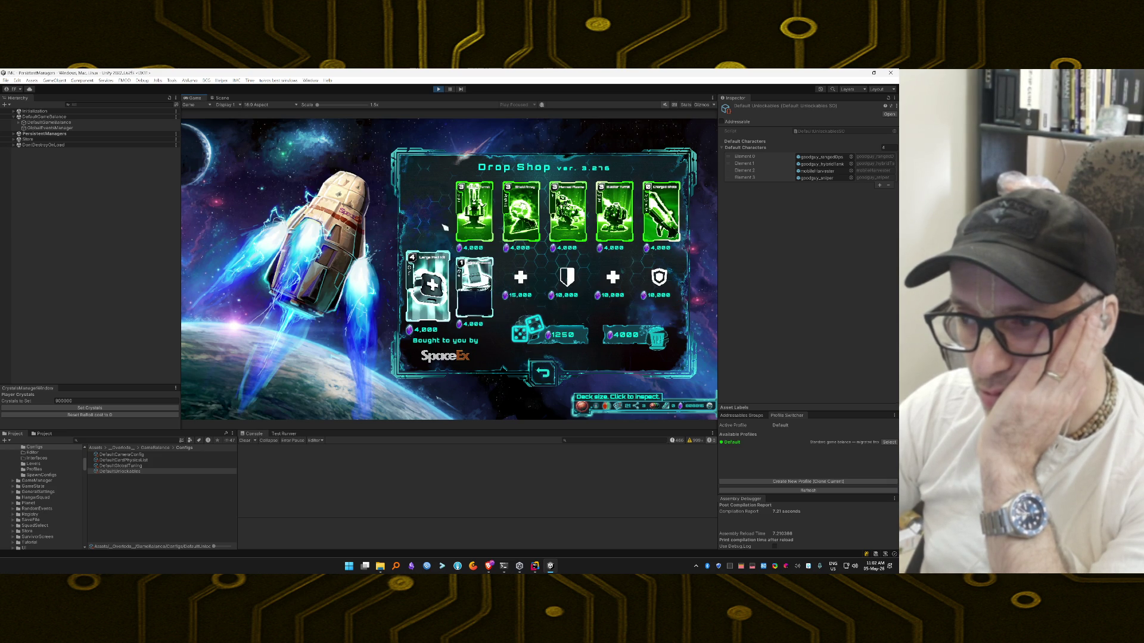
left_click(557, 341)
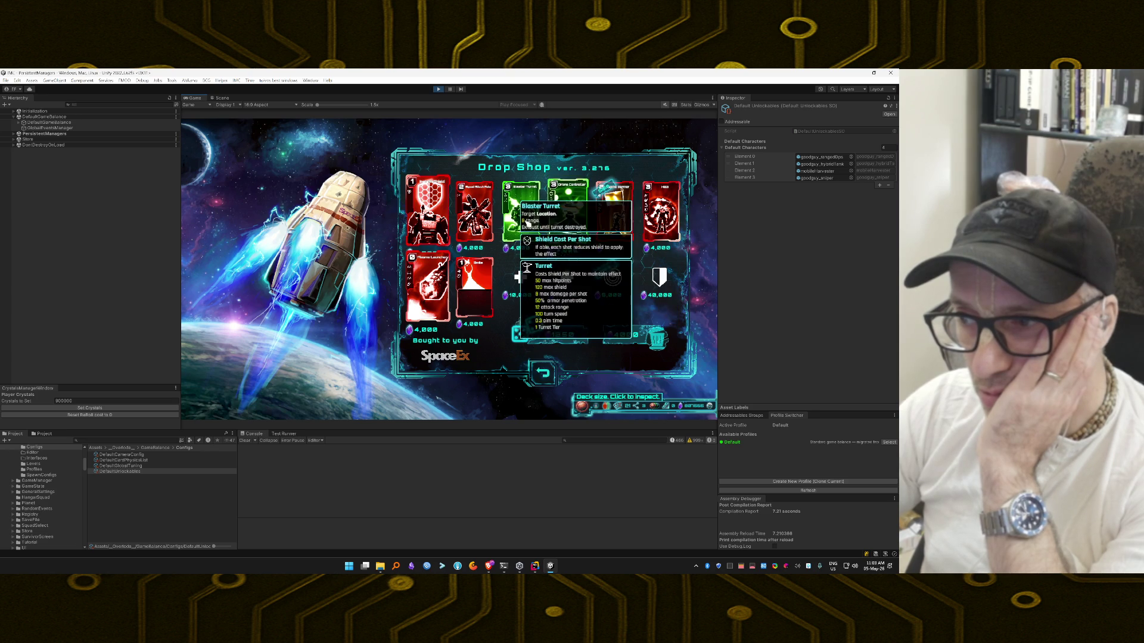
left_click(558, 335)
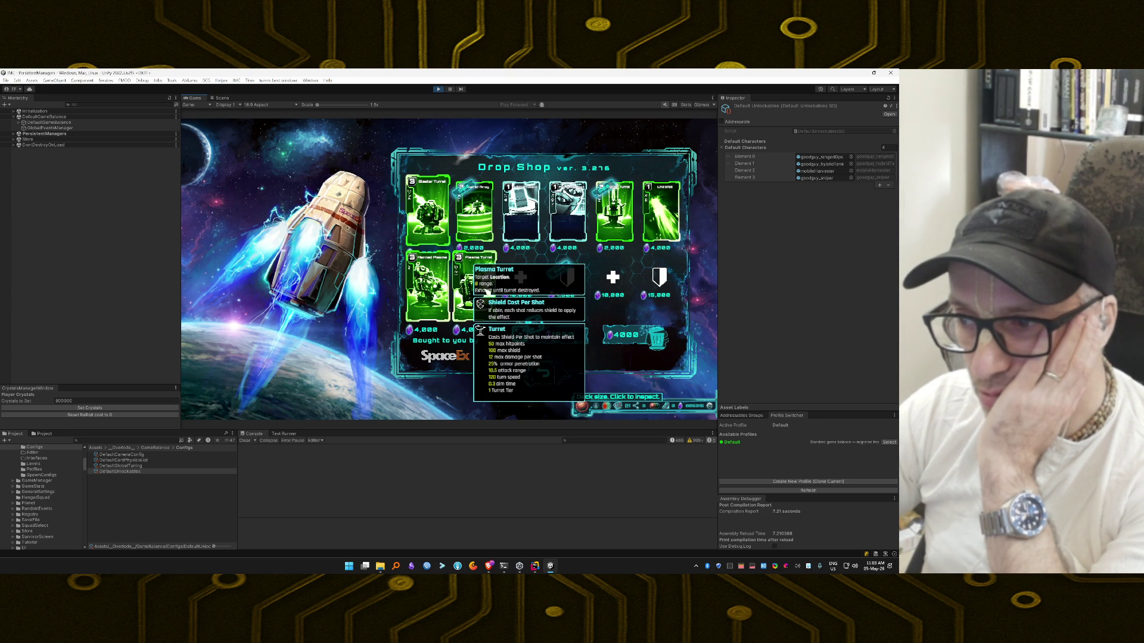
left_click(618, 407)
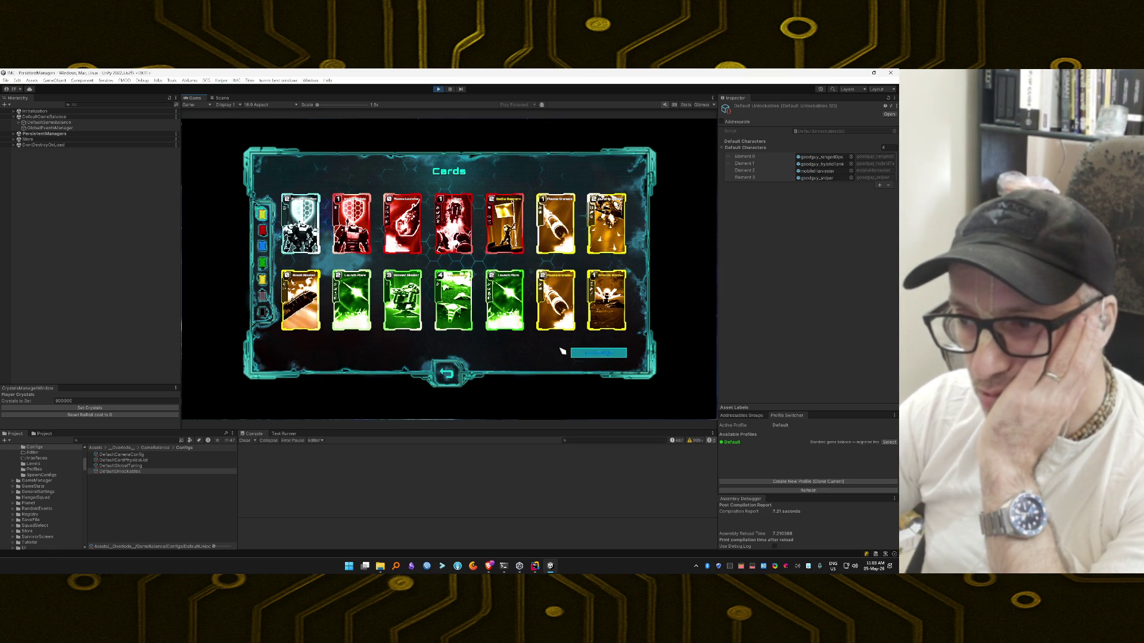
mouse_move(407, 329)
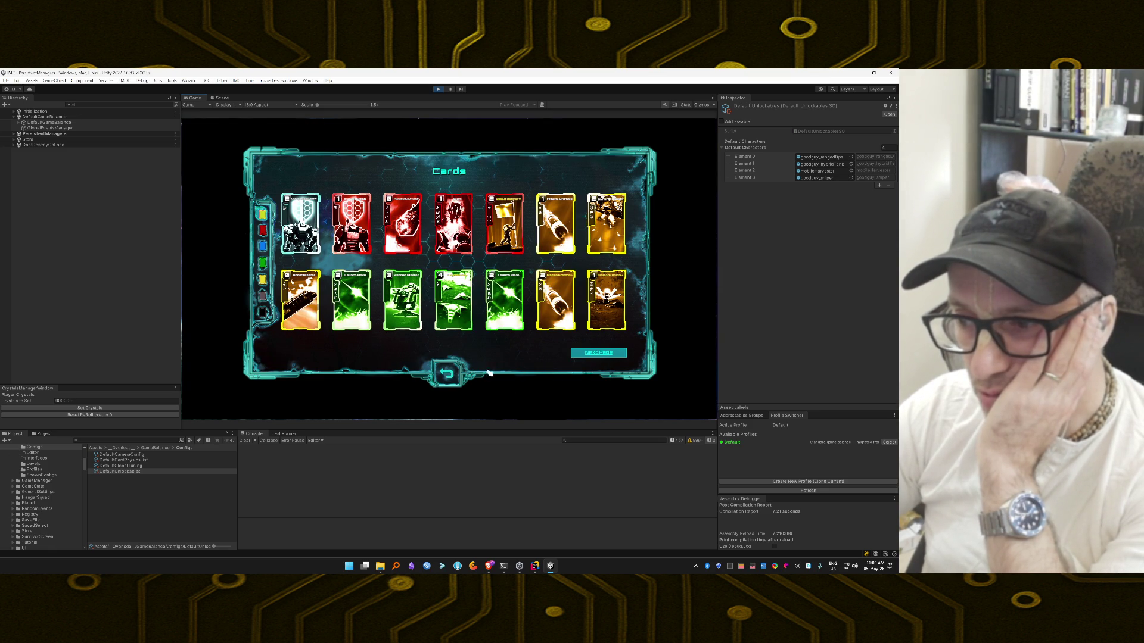
left_click(448, 374)
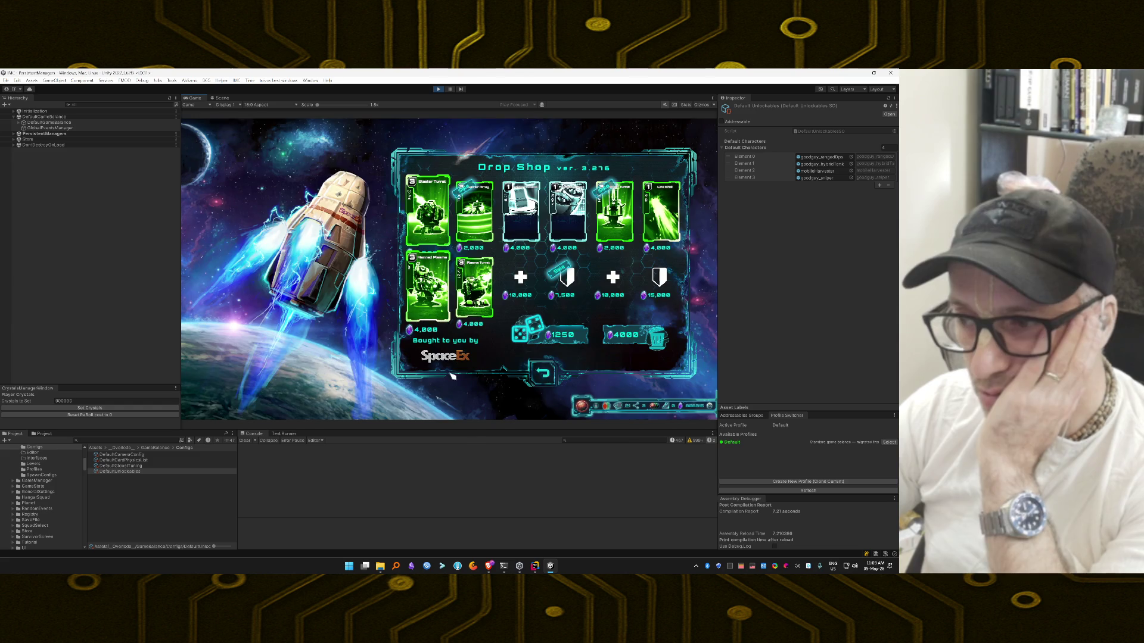
Step: Reroll, buy a second Manned Blaster to upgrade it, and leave the shop
left_click(580, 339)
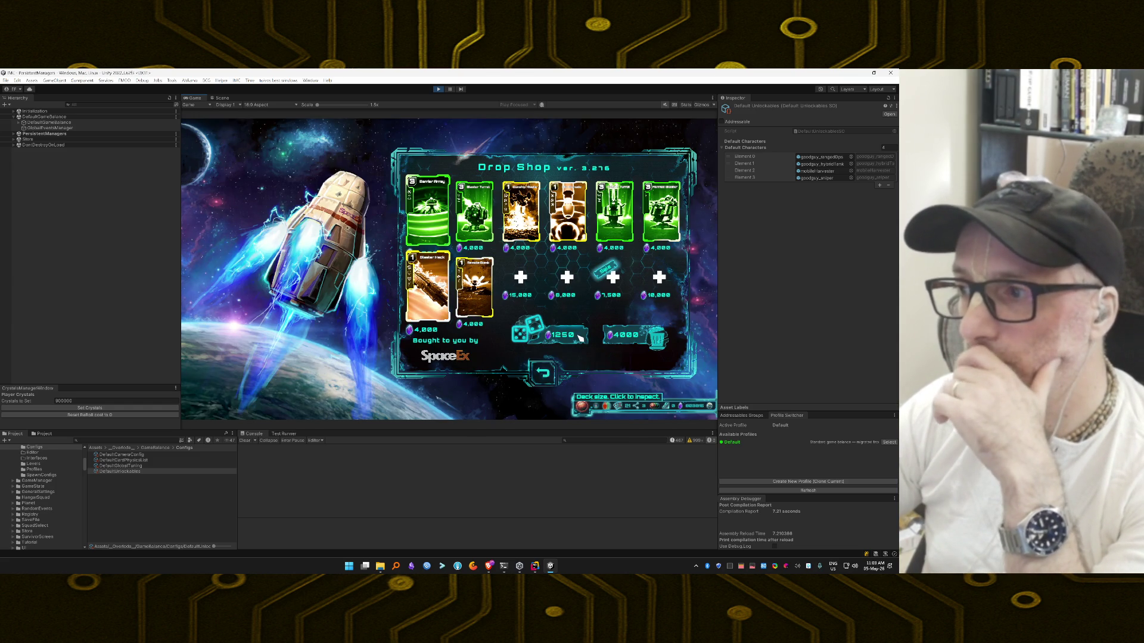
mouse_move(560, 241)
left_click(662, 215)
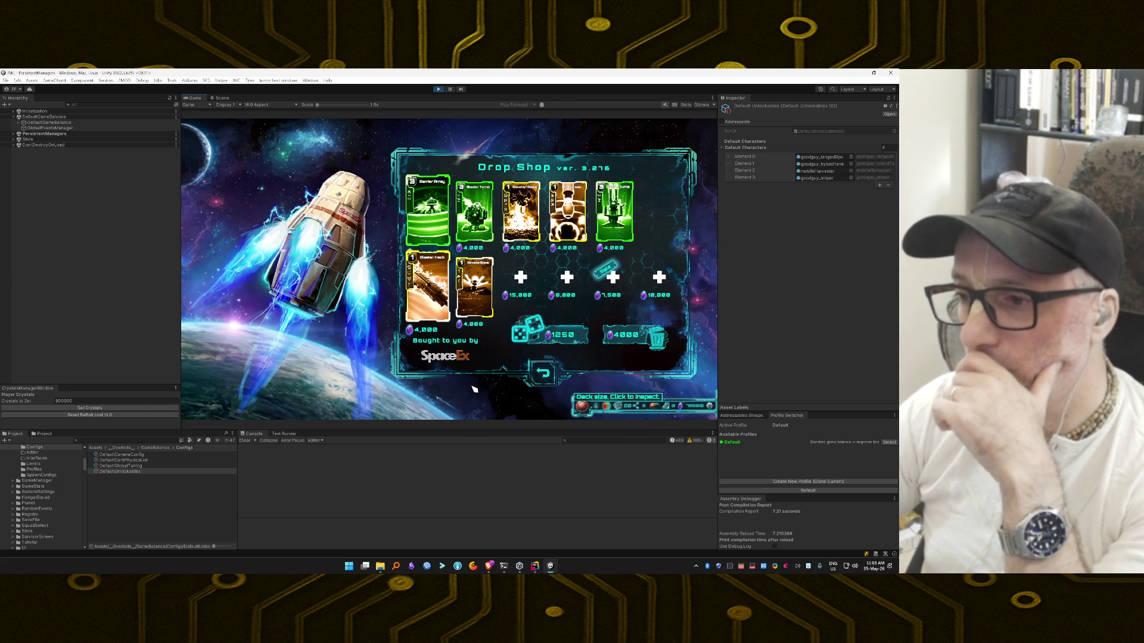
left_click(542, 370)
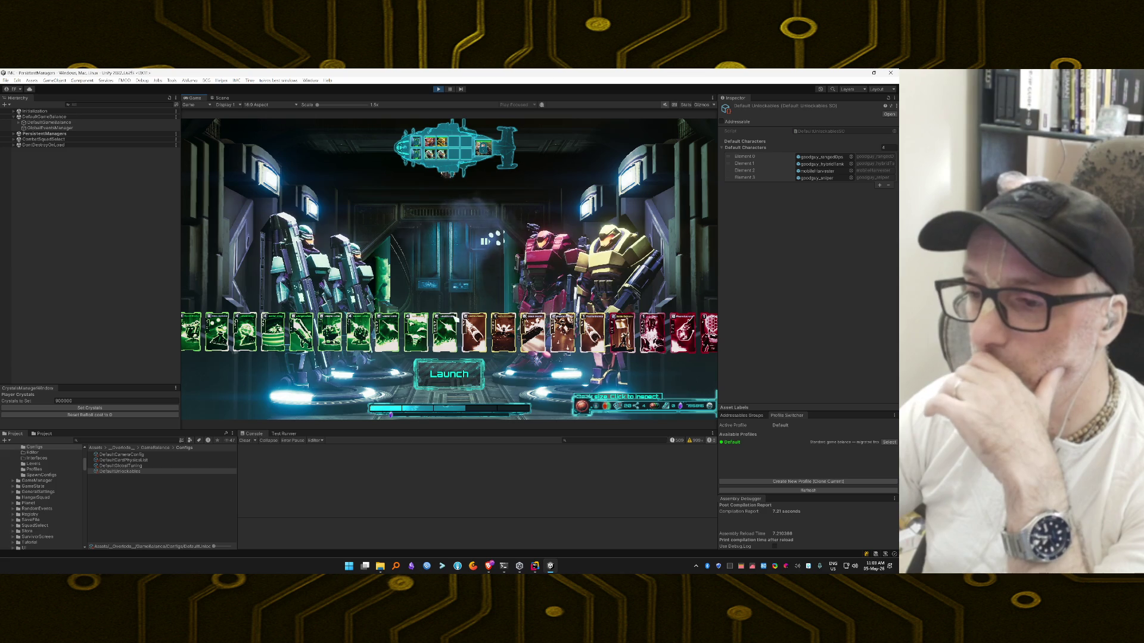
Step: Launch the squad into a new mission on the red rocky battlefield
left_click(438, 382)
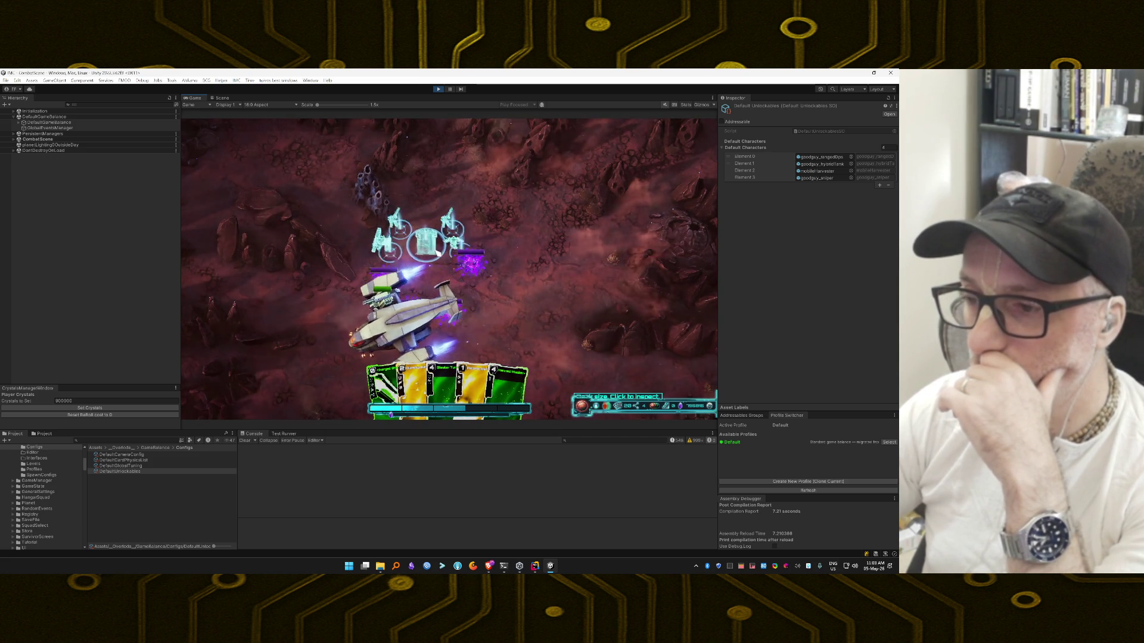
Step: Play green cards, Launch Flare and a yellow card onto the battlefield until Mission Success
left_click_drag(506, 361, 527, 281)
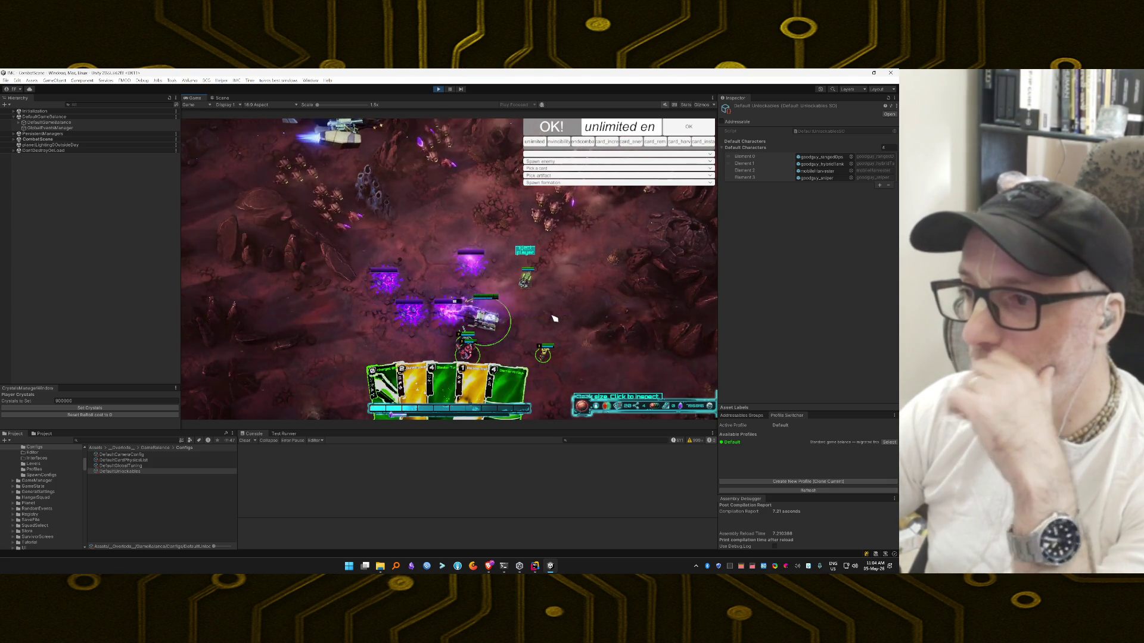
mouse_move(528, 368)
left_mouse_down()
mouse_move(540, 292)
mouse_move(526, 278)
mouse_move(670, 298)
mouse_move(566, 291)
left_mouse_up()
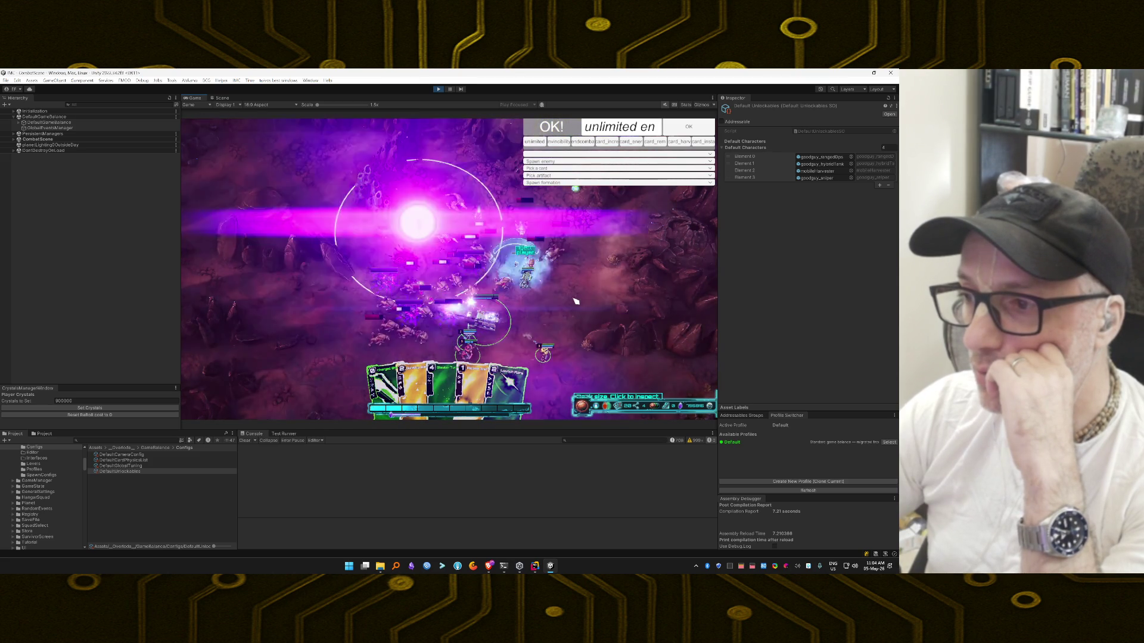
left_click_drag(510, 384, 530, 283)
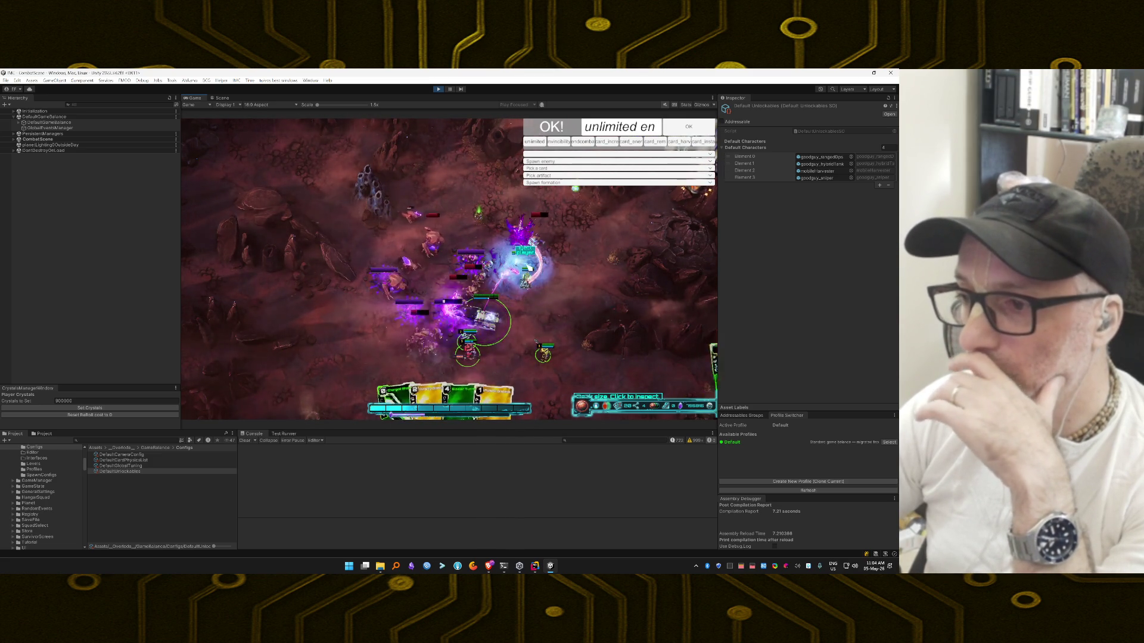
mouse_move(484, 390)
left_mouse_down()
mouse_move(467, 370)
mouse_move(473, 344)
mouse_move(450, 363)
mouse_move(439, 292)
left_mouse_up()
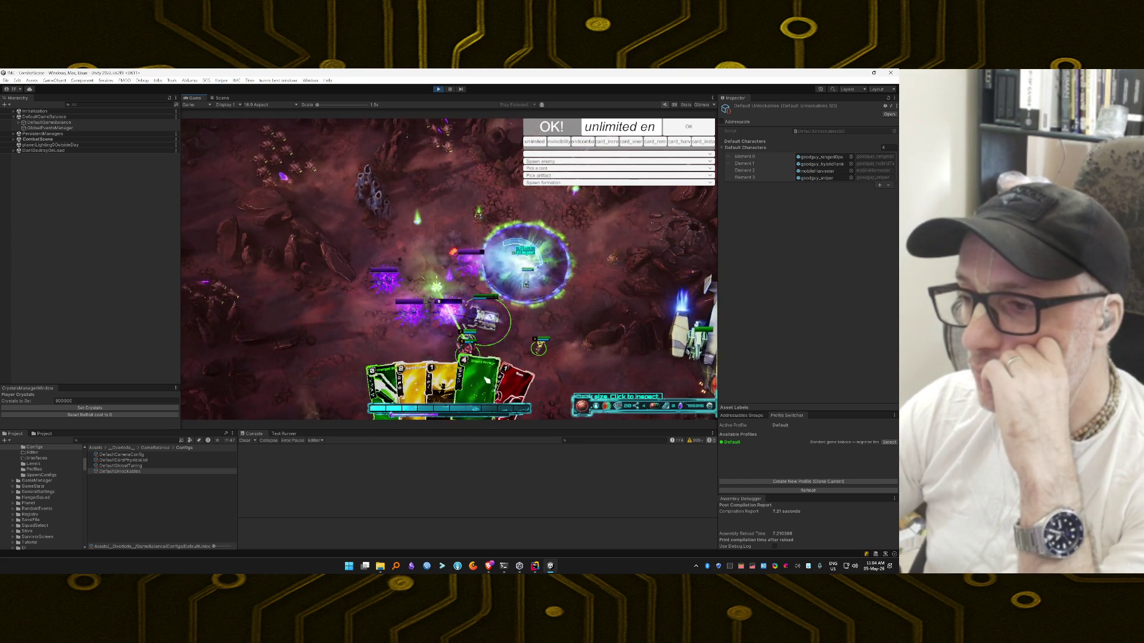
left_click_drag(487, 379, 482, 370)
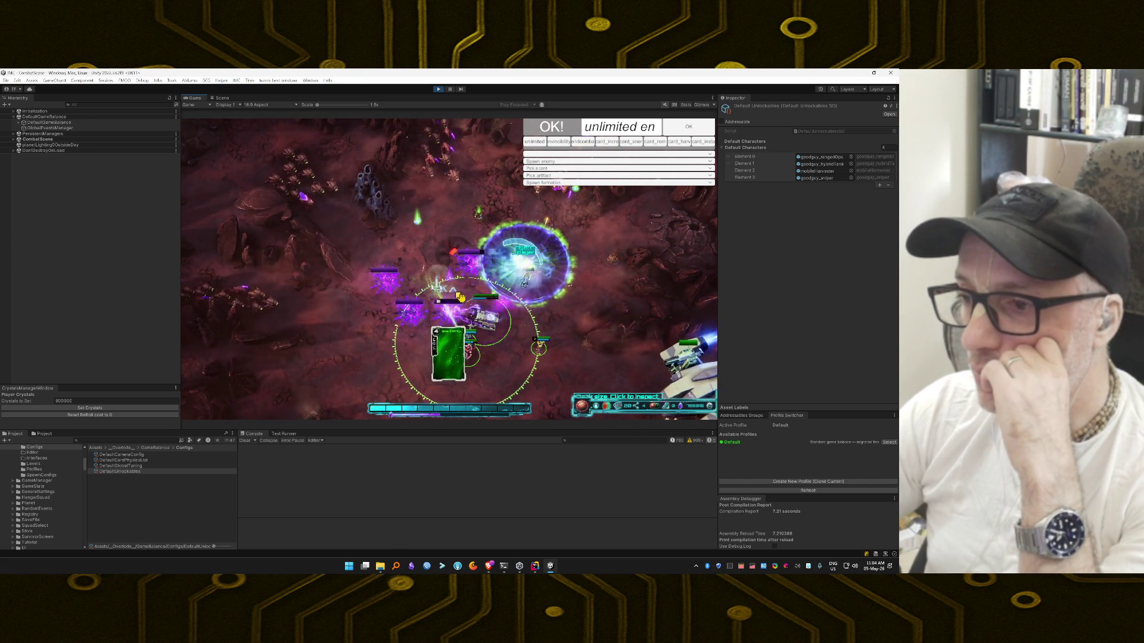
left_click_drag(462, 298, 459, 295)
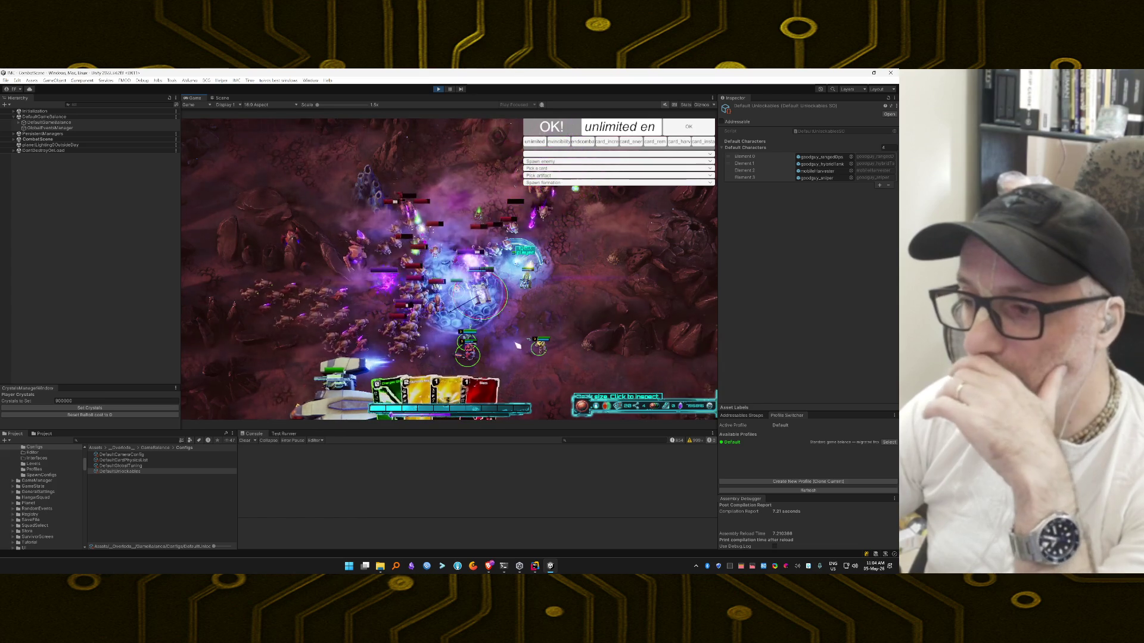
mouse_move(434, 341)
left_mouse_down()
mouse_move(417, 357)
mouse_move(529, 357)
mouse_move(625, 387)
mouse_move(700, 366)
mouse_move(452, 334)
left_mouse_up()
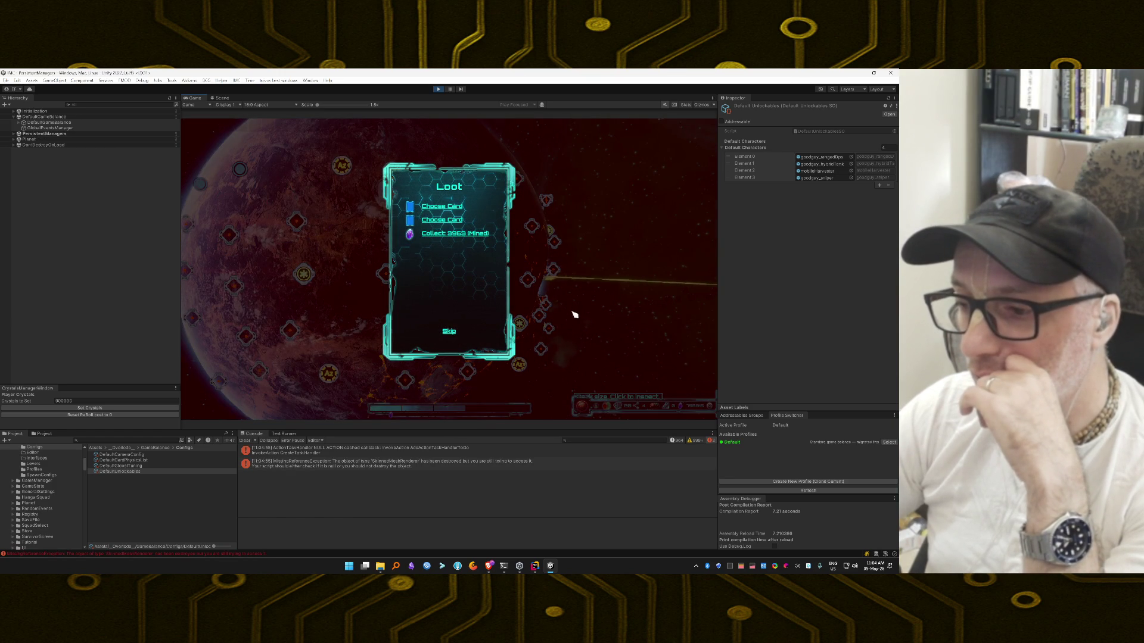
Step: Inspect the stack traces of the console errors, including MissingReferenceException and ActionTaskHandler
left_click(386, 450)
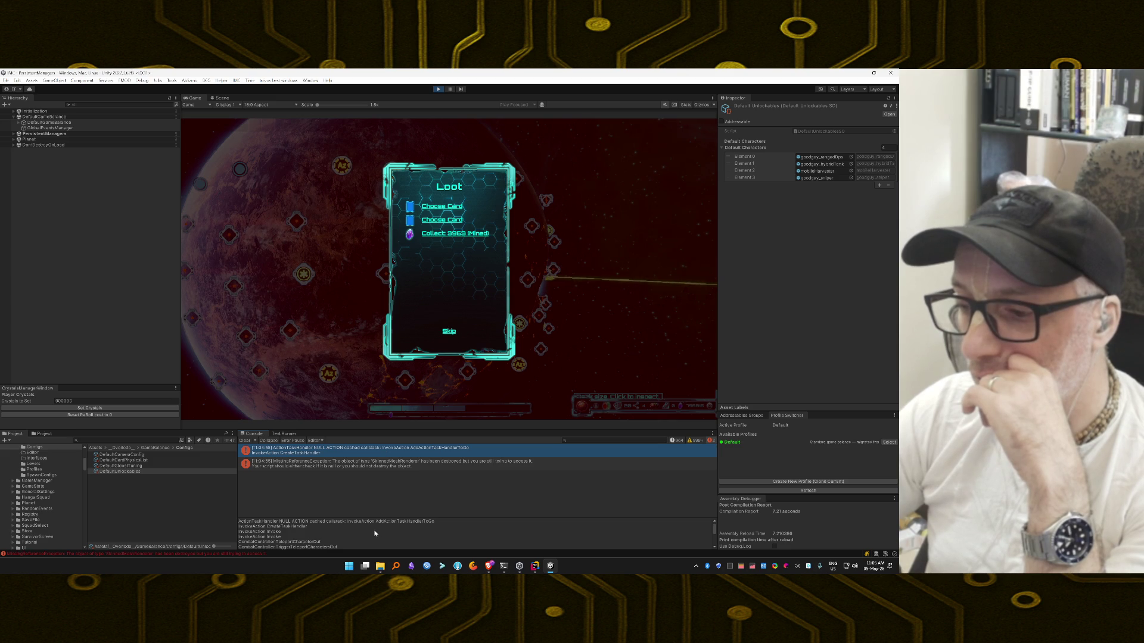
scroll(477, 533, "down", 5)
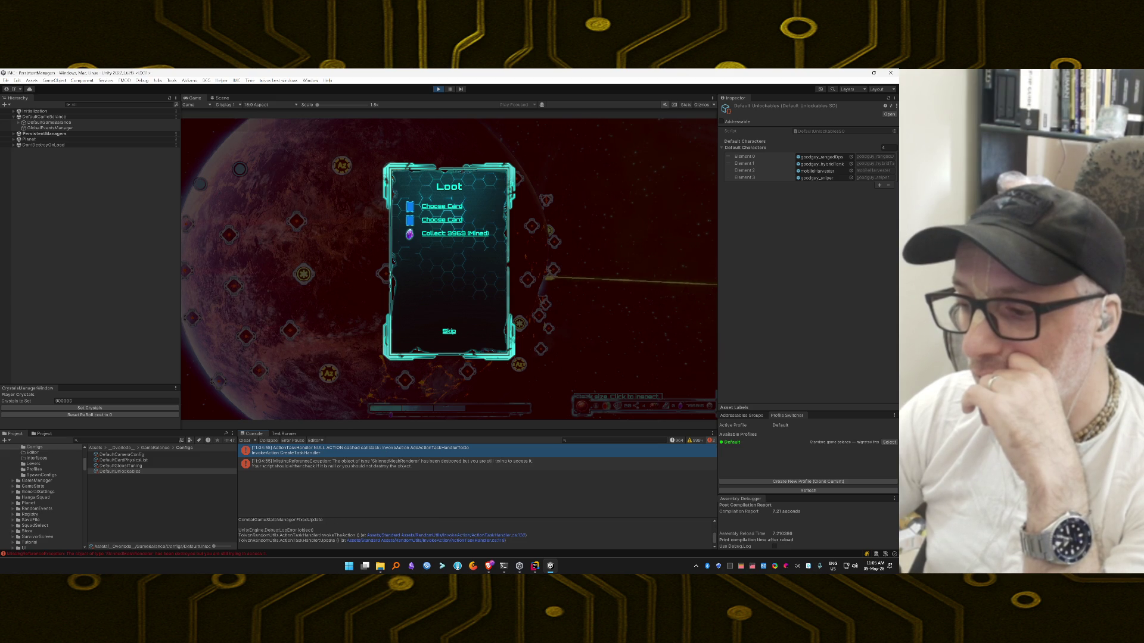
scroll(477, 533, "up", 5)
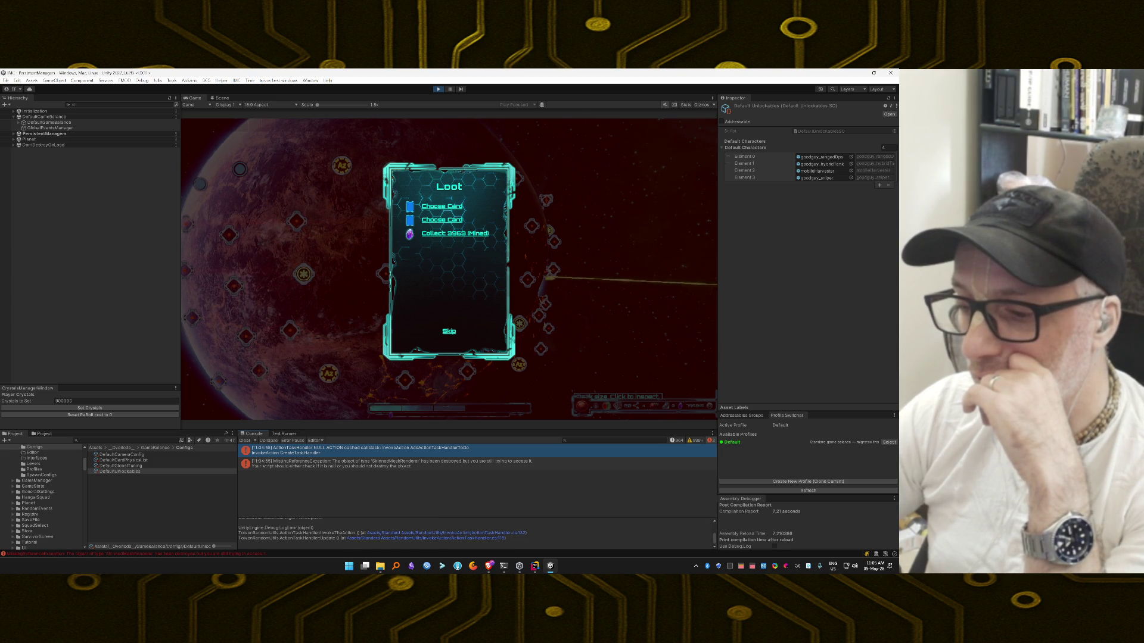
scroll(476, 533, "down", 2)
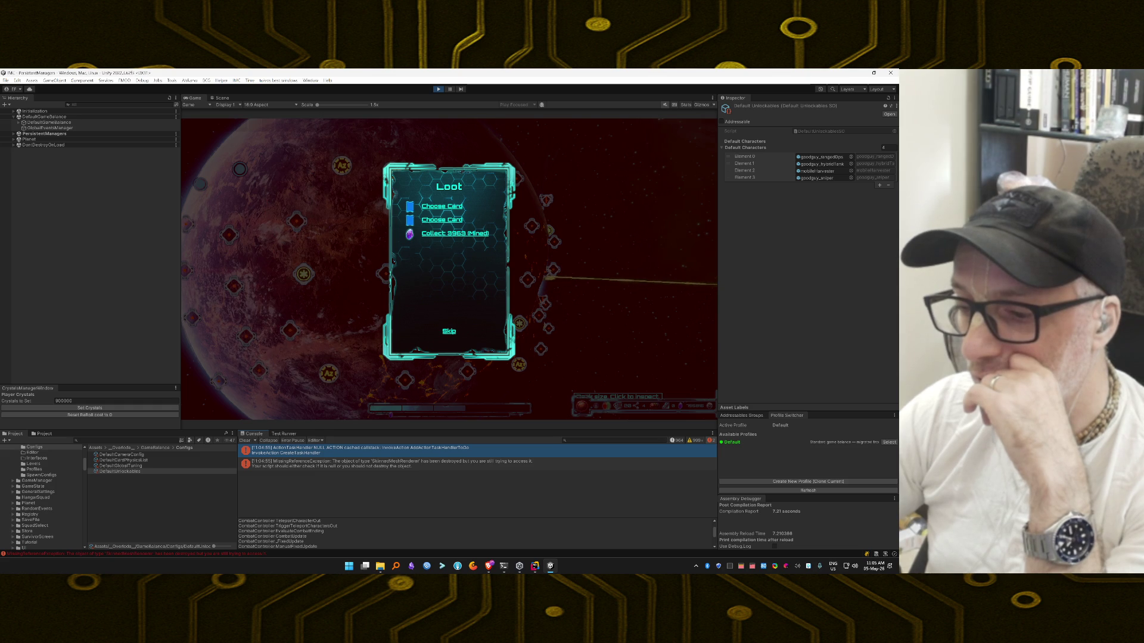
scroll(477, 533, "down", 2)
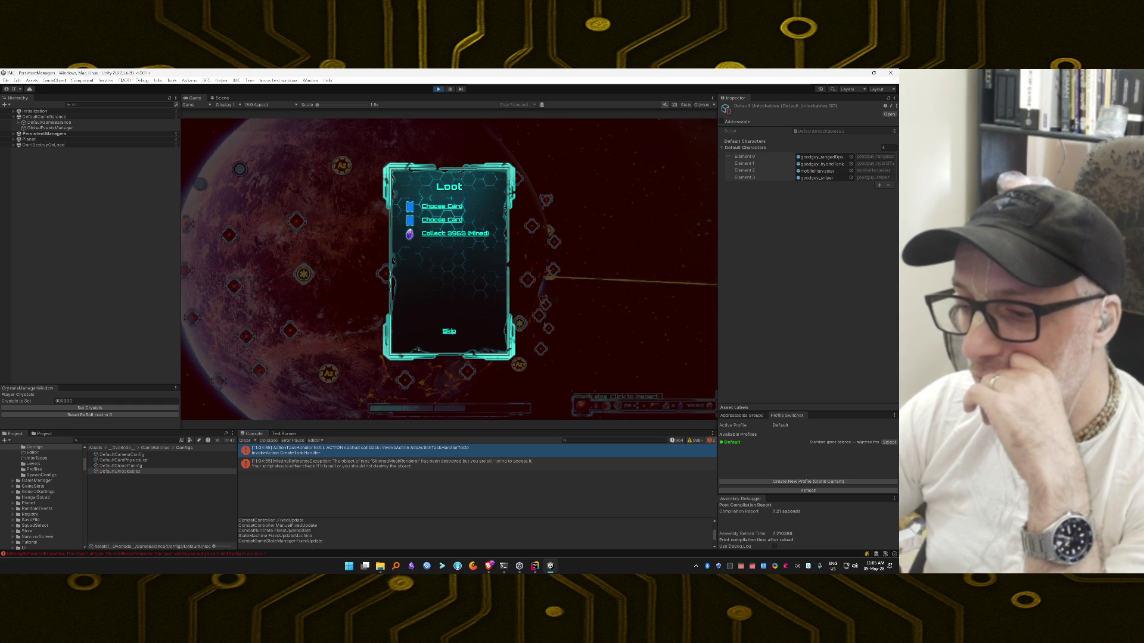
scroll(477, 533, "up", 5)
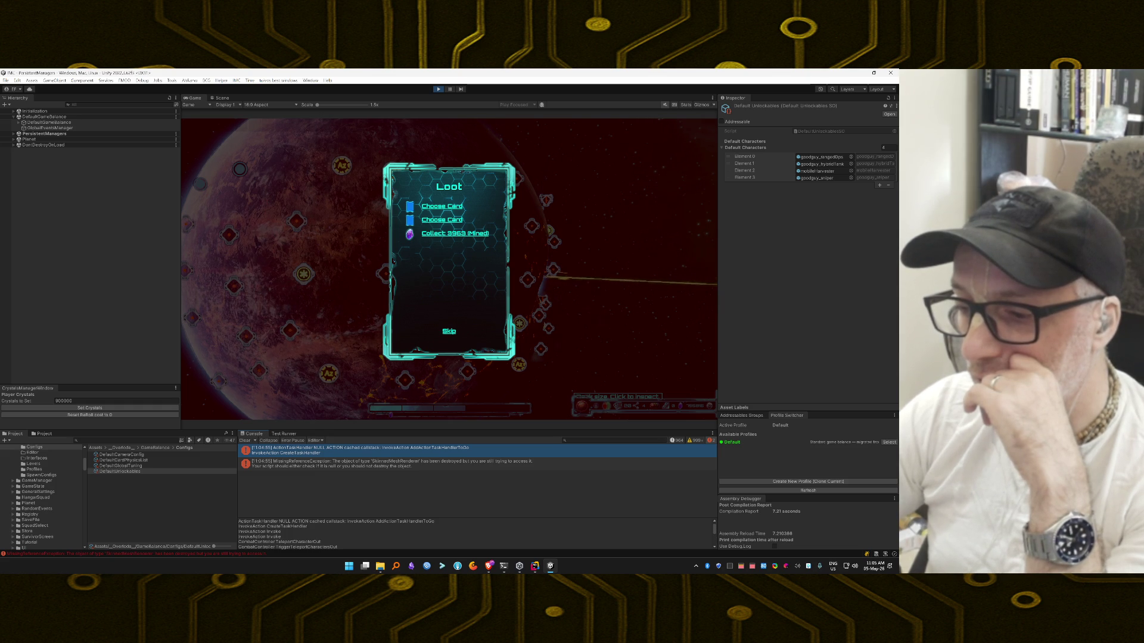
left_click(369, 464)
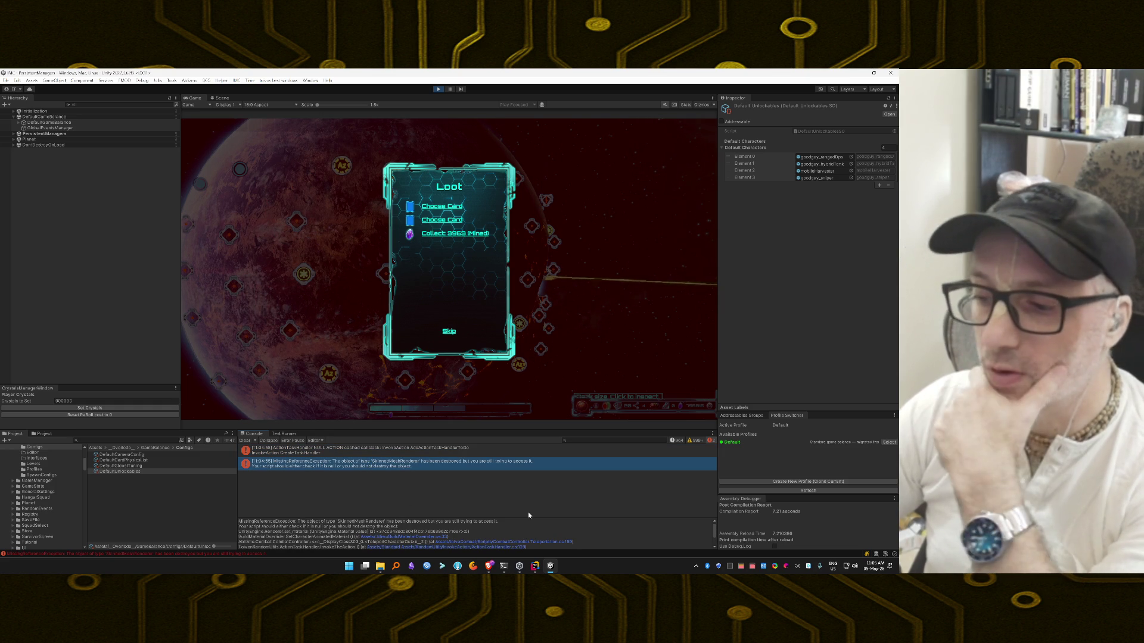
scroll(532, 523, "down", 1)
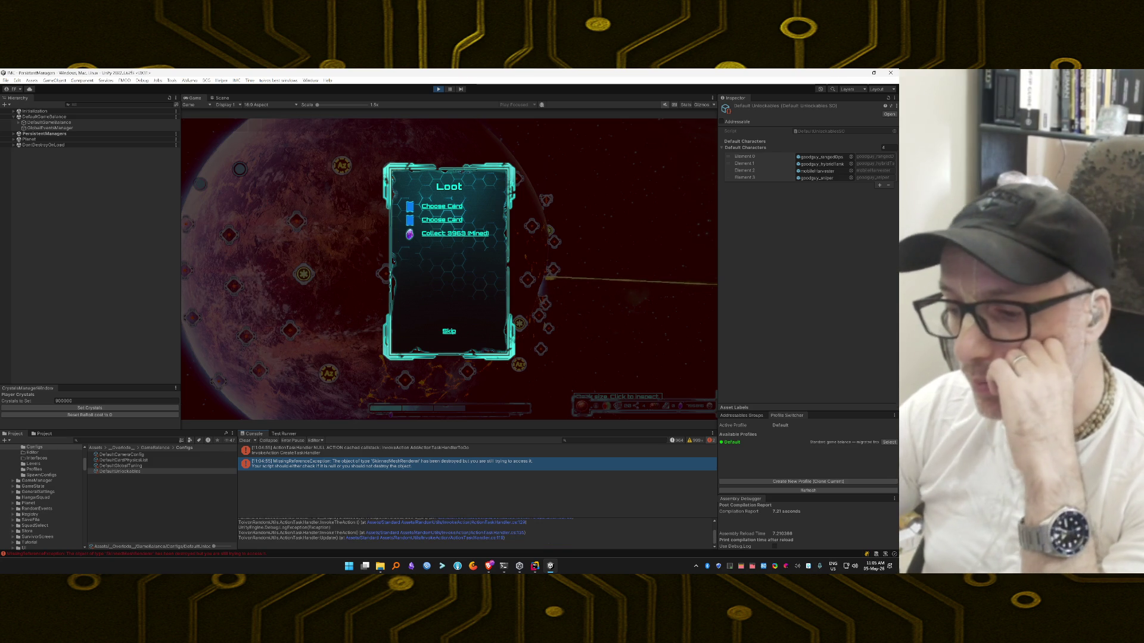
scroll(477, 534, "up", 1)
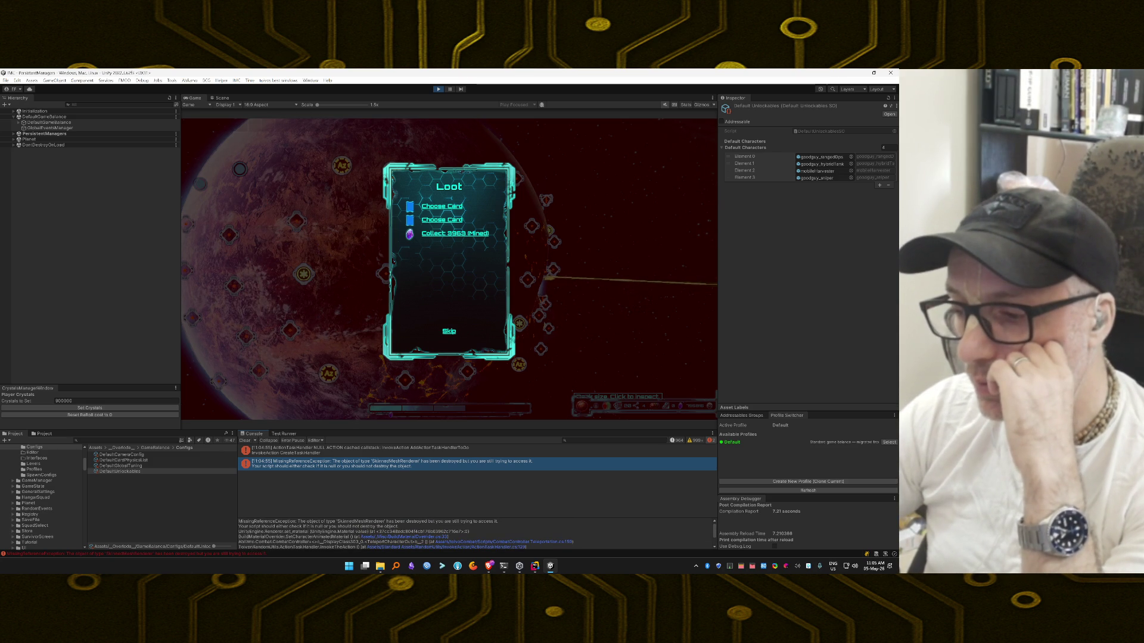
left_click(425, 448)
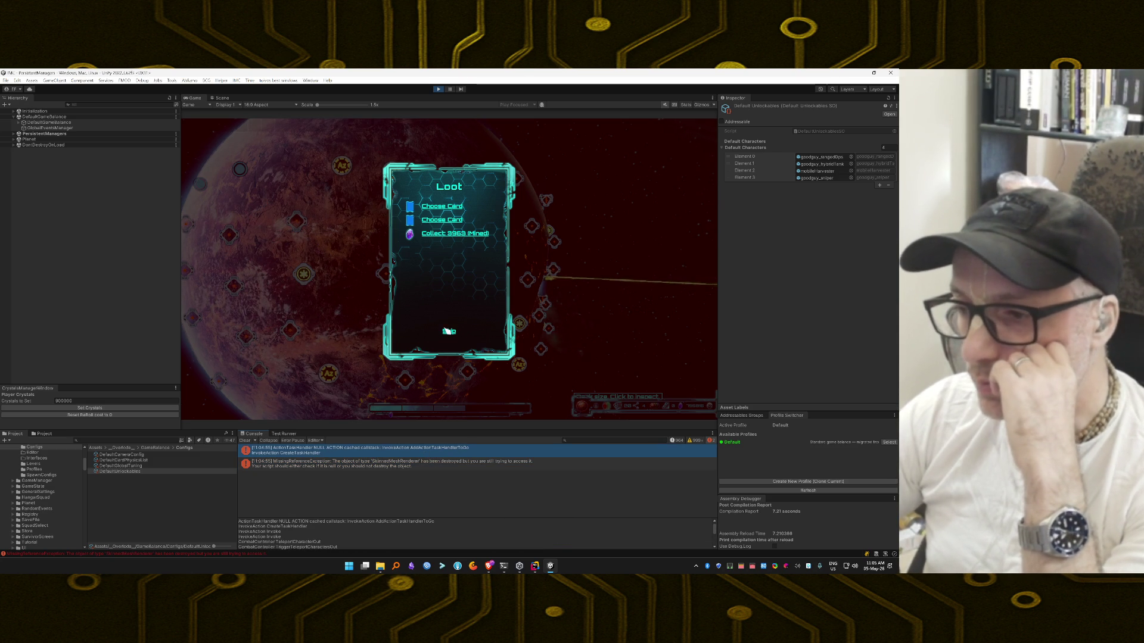
Step: Clear the console, collect the 3969 mined crystals, and skip the remaining loot
left_click(245, 441)
left_click(464, 235)
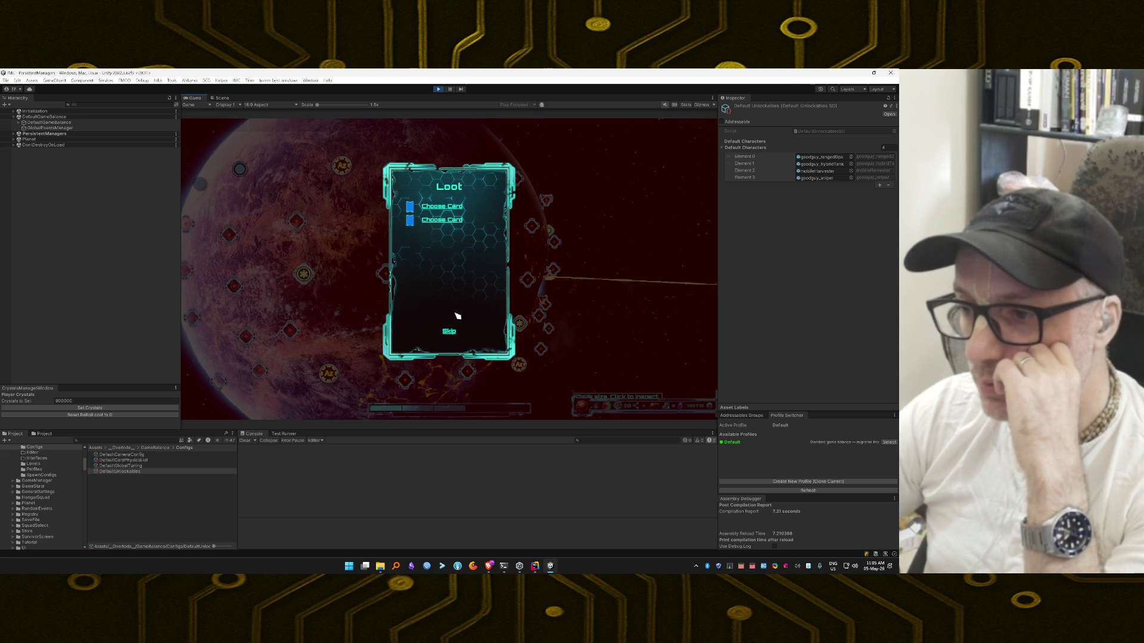
left_click(449, 332)
left_click(477, 265)
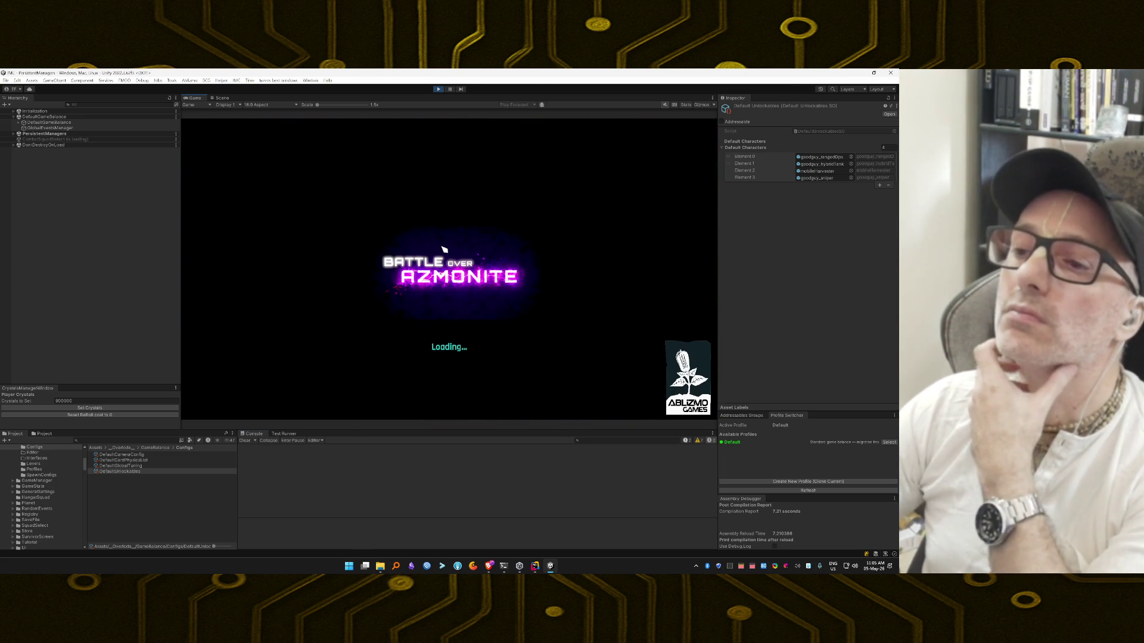
Step: Launch the mission, enable unlimited and invincibility cheats, then deploy Blaster Turret and Landmines
left_click(450, 380)
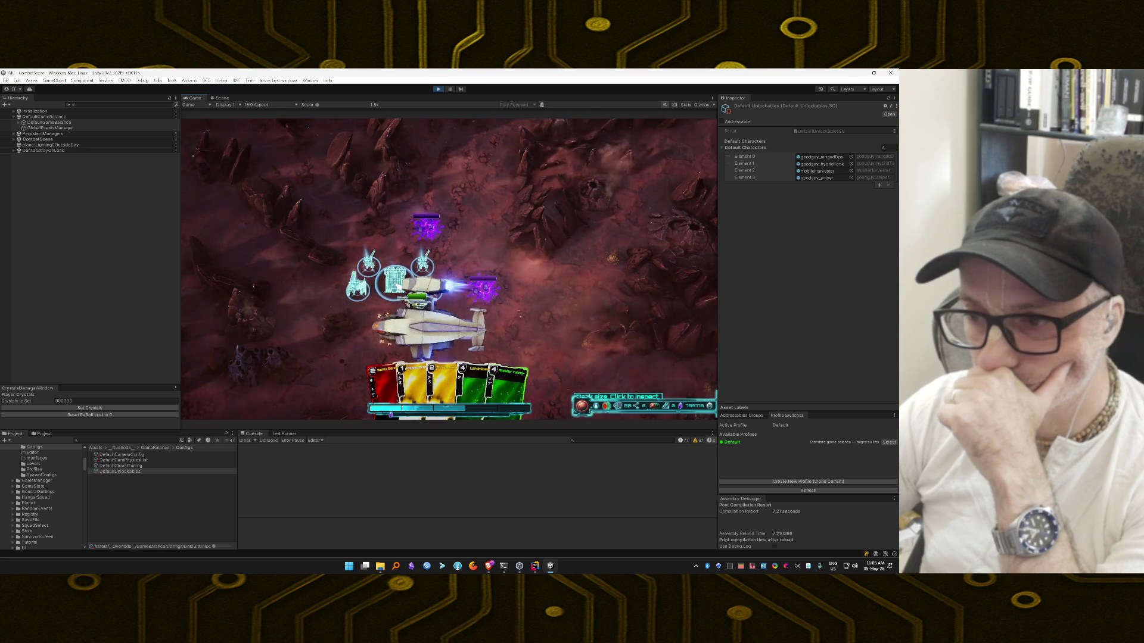
key("grave")
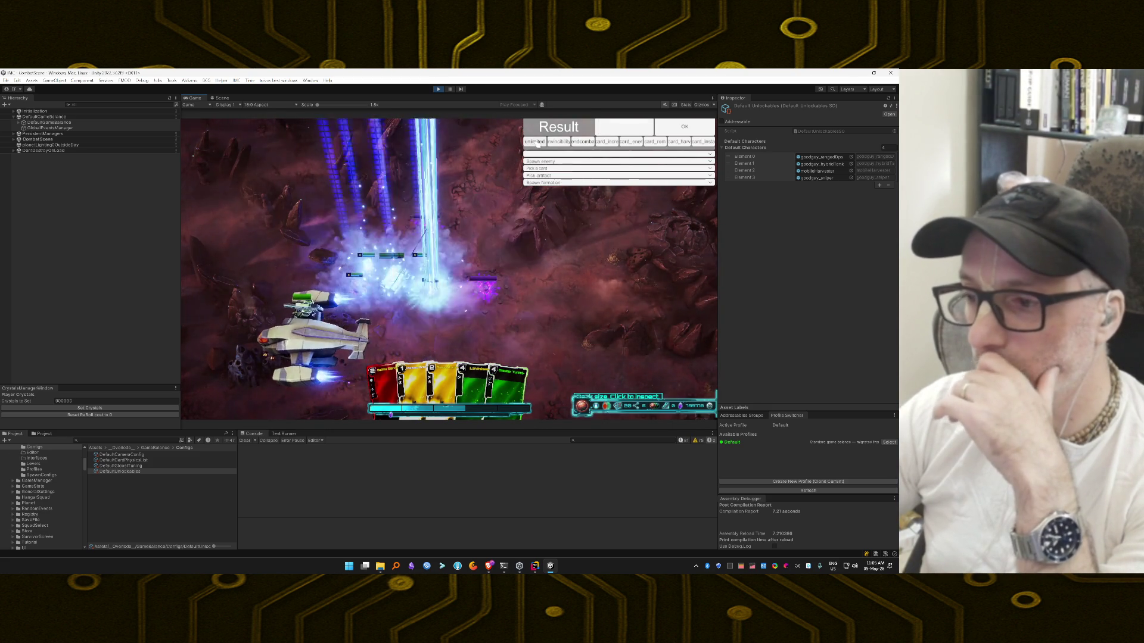
left_click(538, 142)
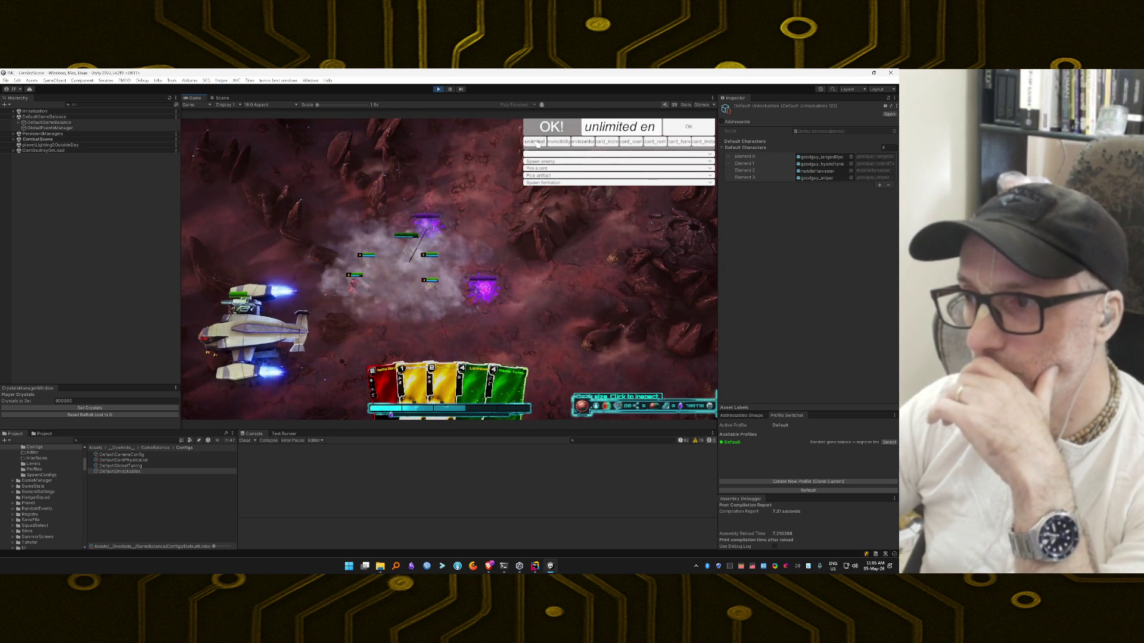
left_click(558, 141)
mouse_move(516, 395)
left_mouse_down()
mouse_move(450, 301)
mouse_move(447, 246)
mouse_move(466, 236)
left_mouse_up()
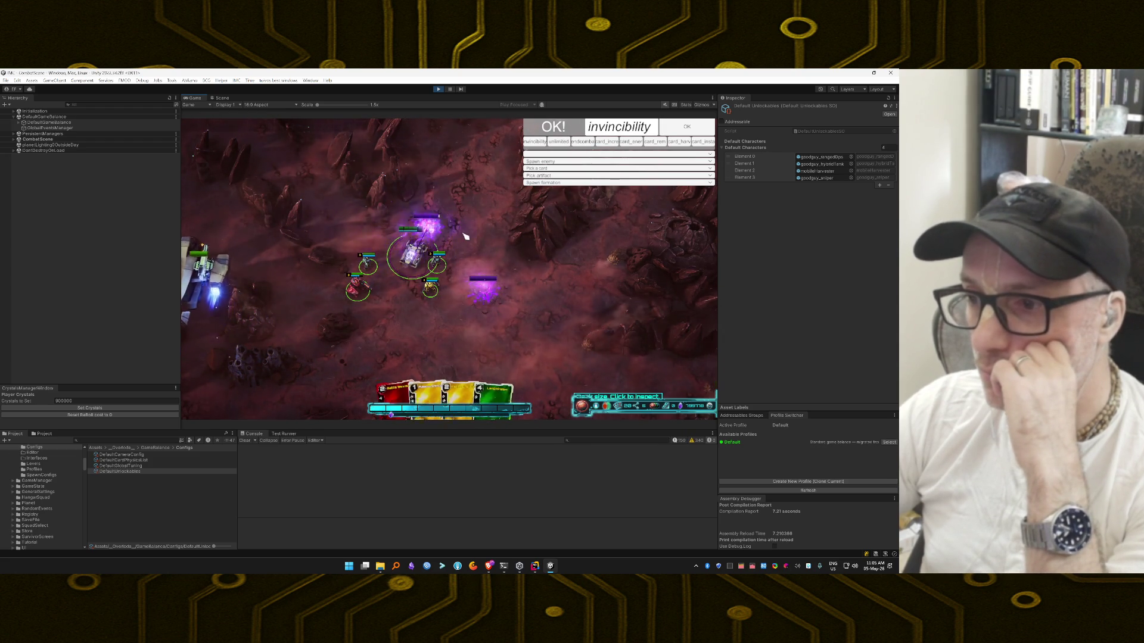
left_click_drag(486, 382, 464, 185)
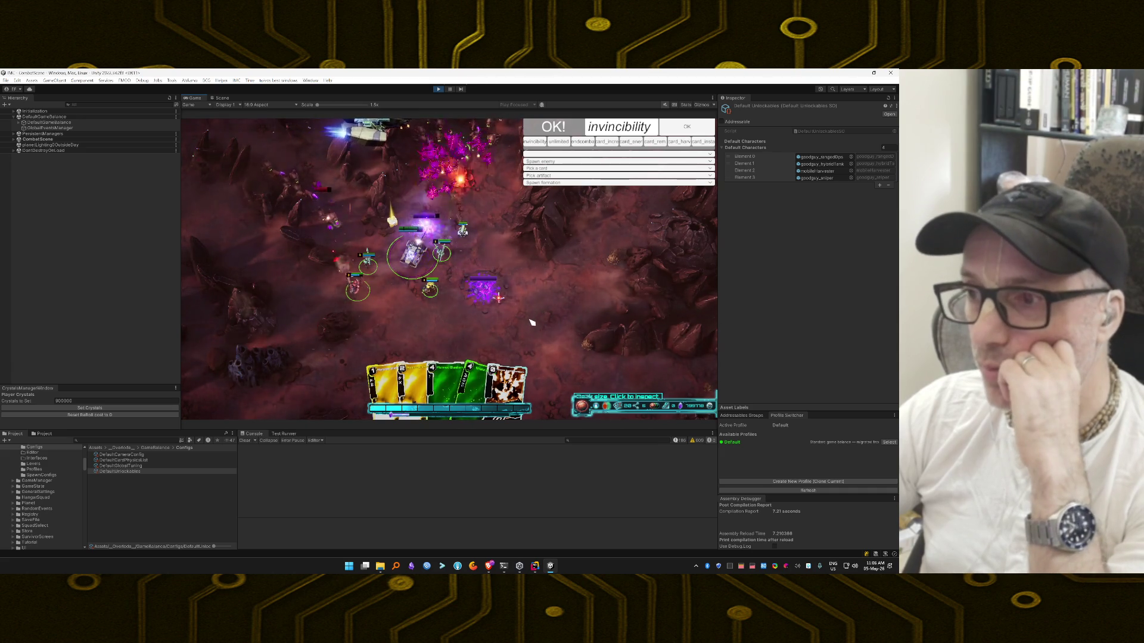
Step: Play Landmines, Manned Blaster, Blam, a yellow card and Launch Flare, then aim Boost Blaster
left_click_drag(508, 386, 521, 331)
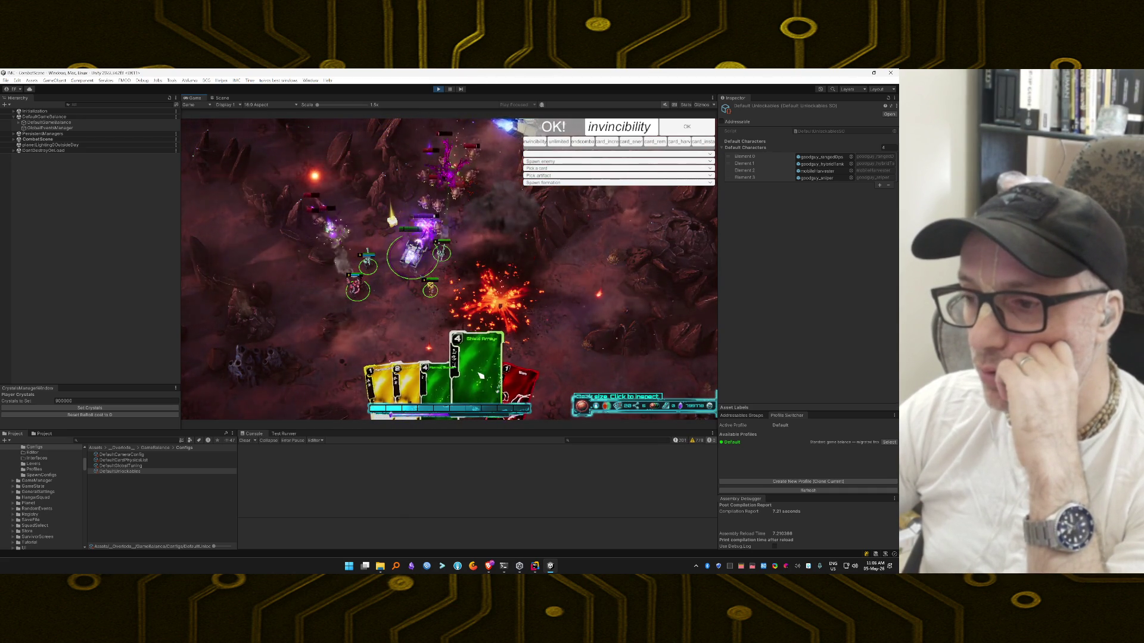
left_click_drag(480, 280, 481, 274)
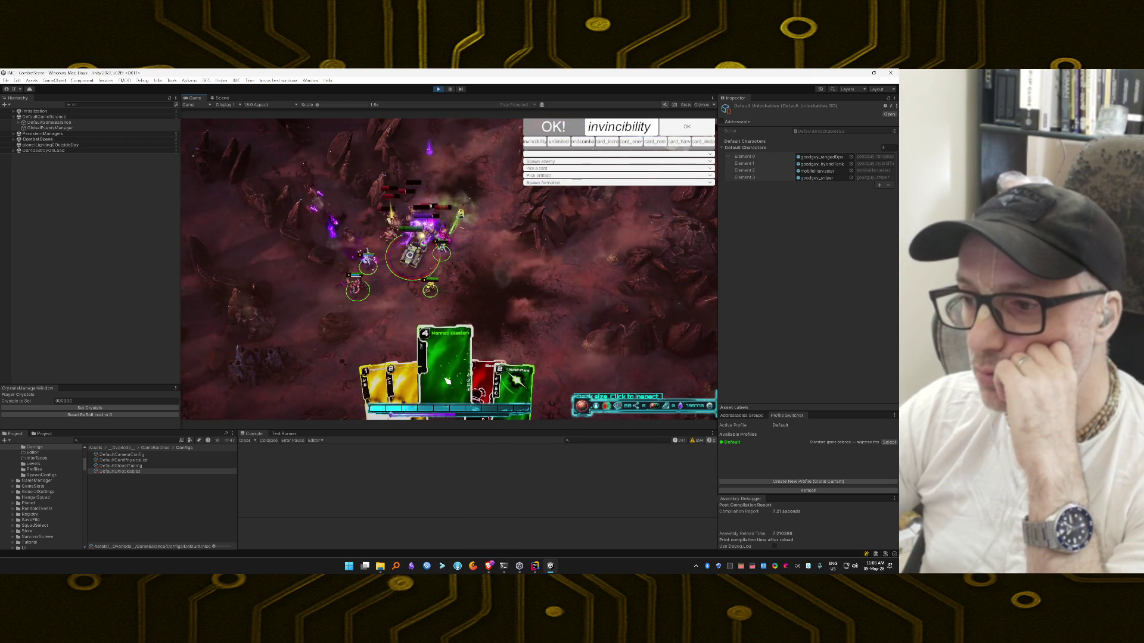
mouse_move(447, 380)
left_mouse_down()
mouse_move(453, 286)
mouse_move(479, 282)
left_mouse_up()
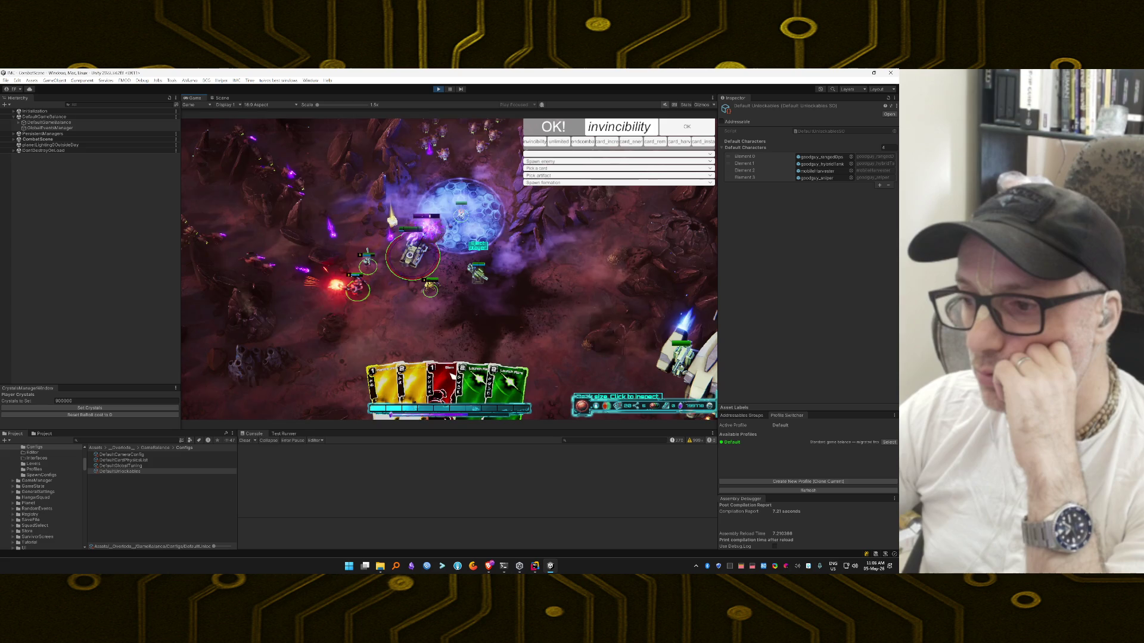
mouse_move(433, 359)
left_mouse_down()
mouse_move(365, 324)
mouse_move(378, 293)
left_mouse_up()
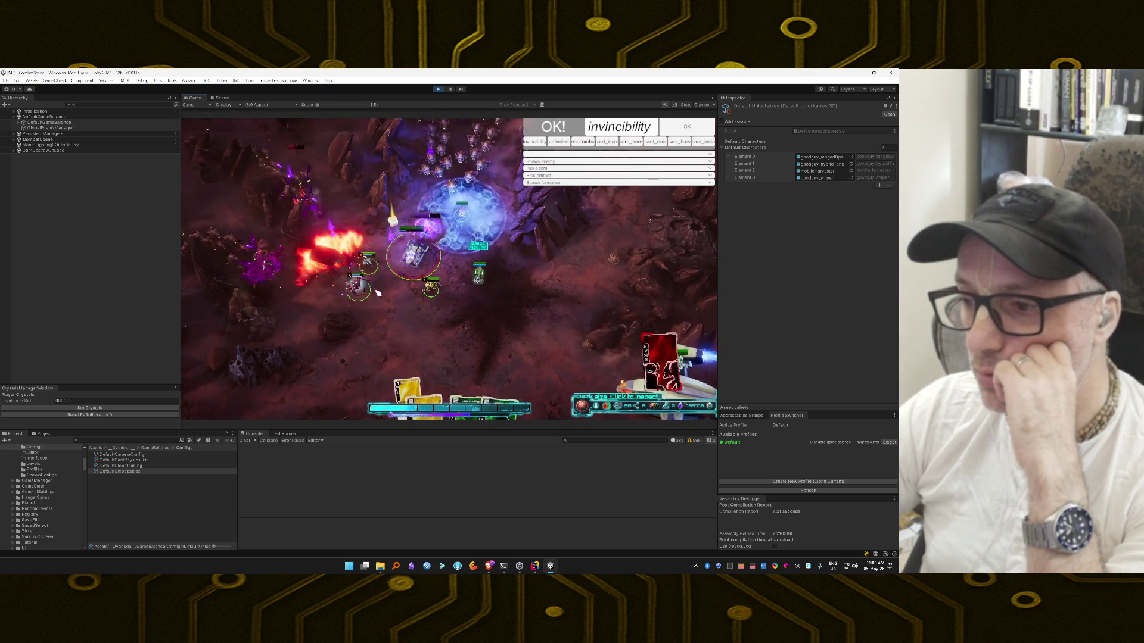
left_click_drag(393, 391, 432, 198)
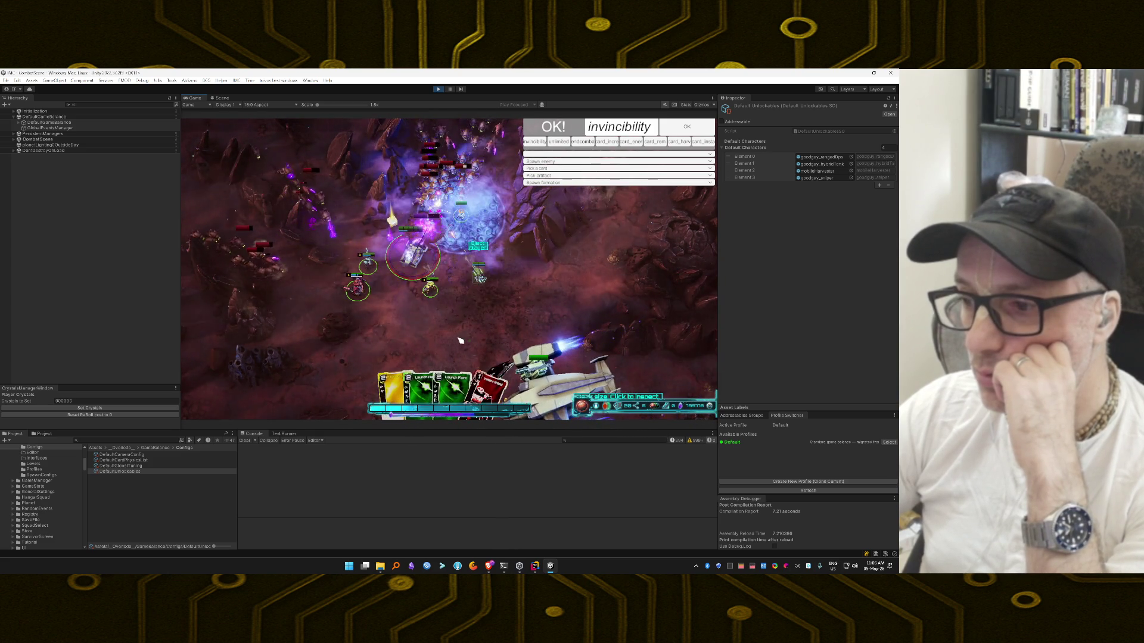
mouse_move(421, 386)
left_mouse_down()
mouse_move(429, 333)
mouse_move(426, 381)
mouse_move(439, 332)
mouse_move(477, 298)
mouse_move(654, 344)
mouse_move(522, 291)
mouse_move(545, 242)
mouse_move(496, 247)
mouse_move(463, 334)
mouse_move(464, 366)
mouse_move(470, 345)
mouse_move(359, 289)
mouse_move(354, 266)
mouse_move(345, 276)
left_mouse_up()
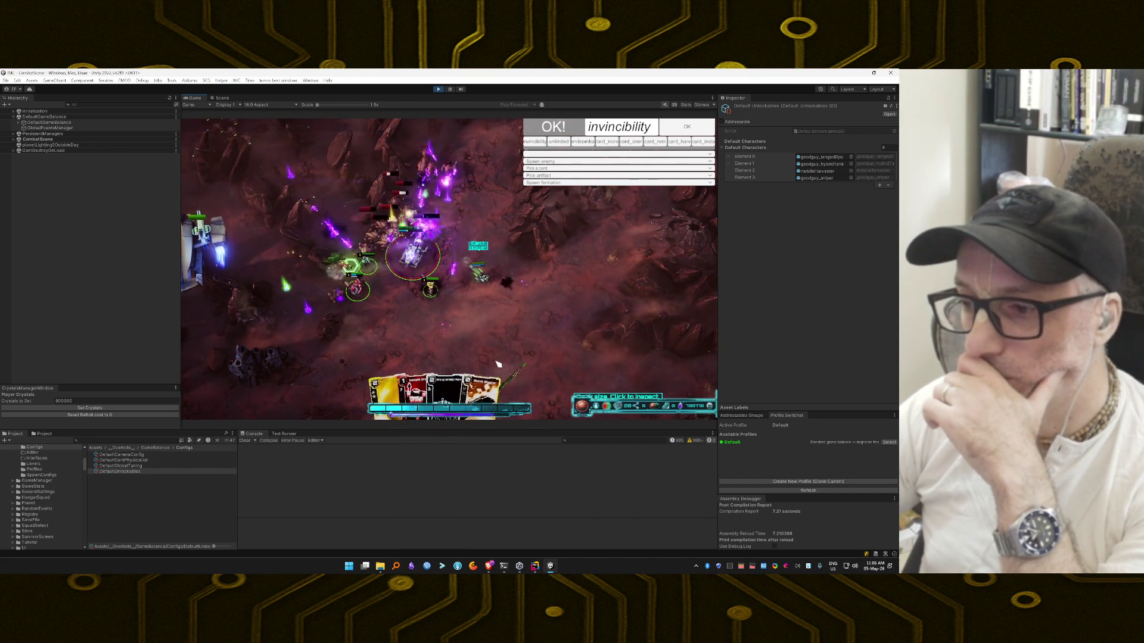
left_click_drag(478, 372, 496, 325)
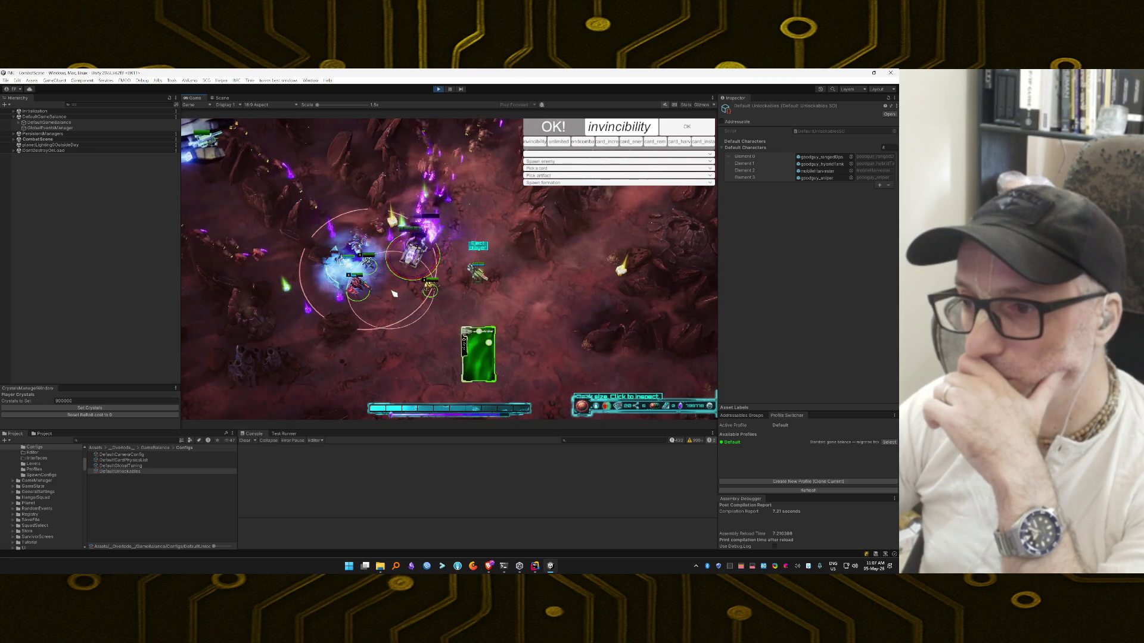
Step: Play Drone Controller, Plasma Turret and a yellow card to win the mission
left_click_drag(393, 293, 392, 290)
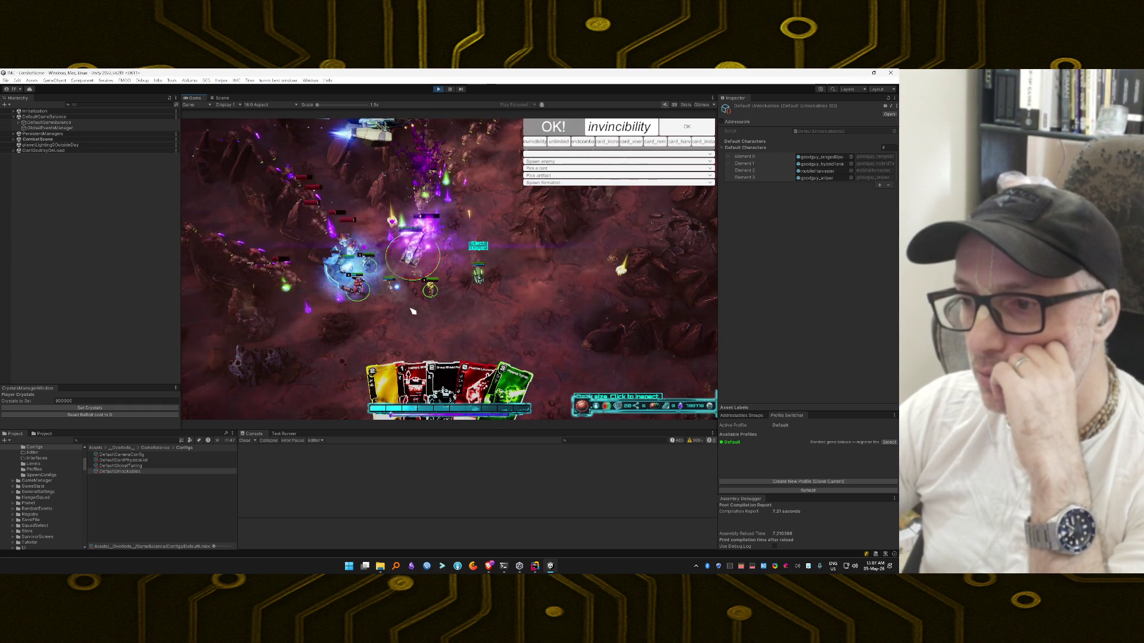
mouse_move(513, 381)
left_mouse_down()
mouse_move(462, 301)
mouse_move(369, 236)
left_mouse_up()
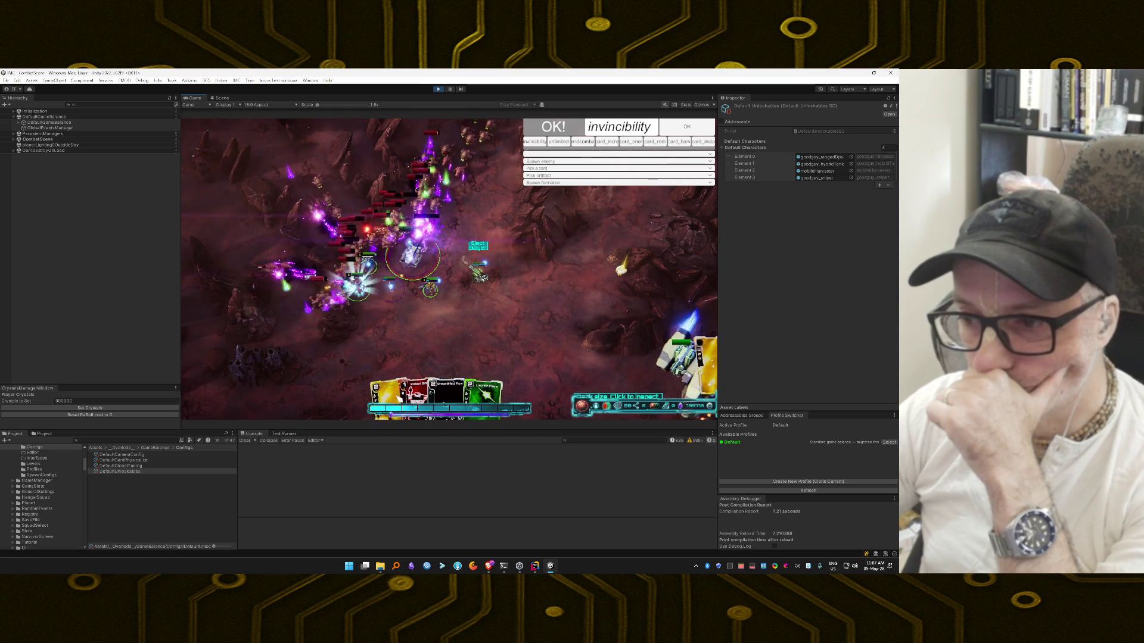
left_click_drag(400, 401, 415, 313)
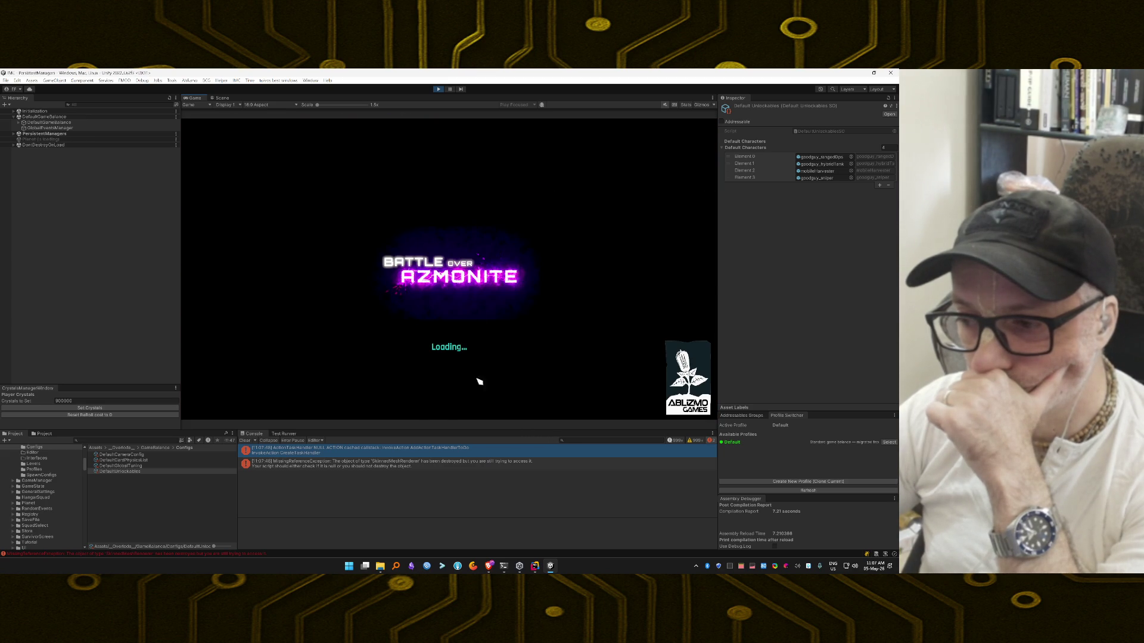
Step: Read the console error's stack trace, clear the console, then skip the loot and confirm leaving
left_click(437, 451)
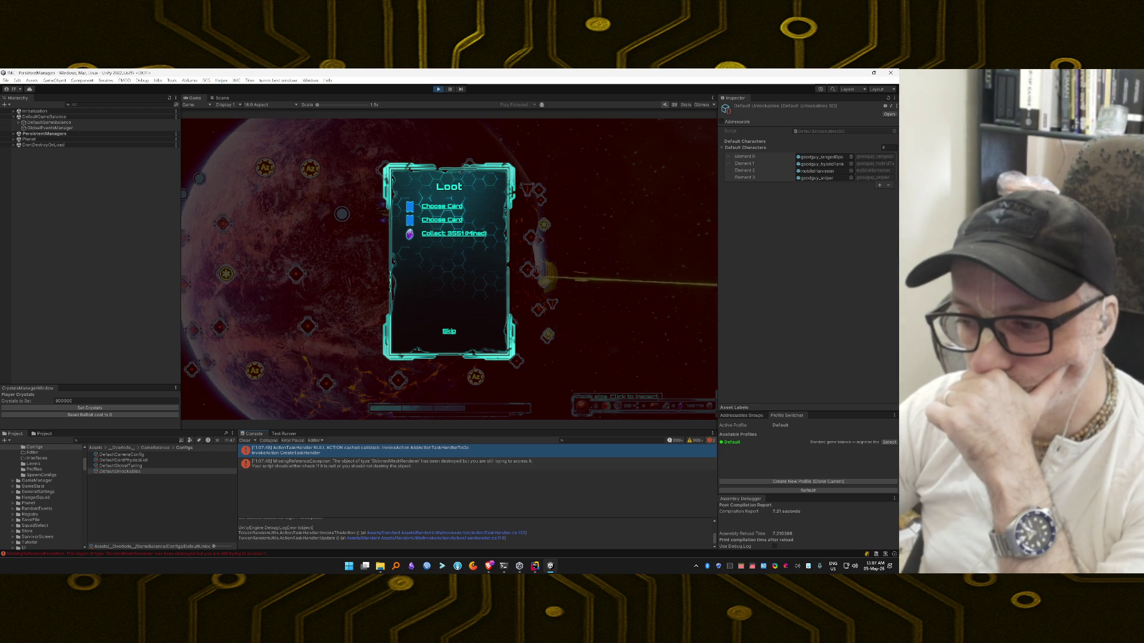
scroll(477, 533, "up", 5)
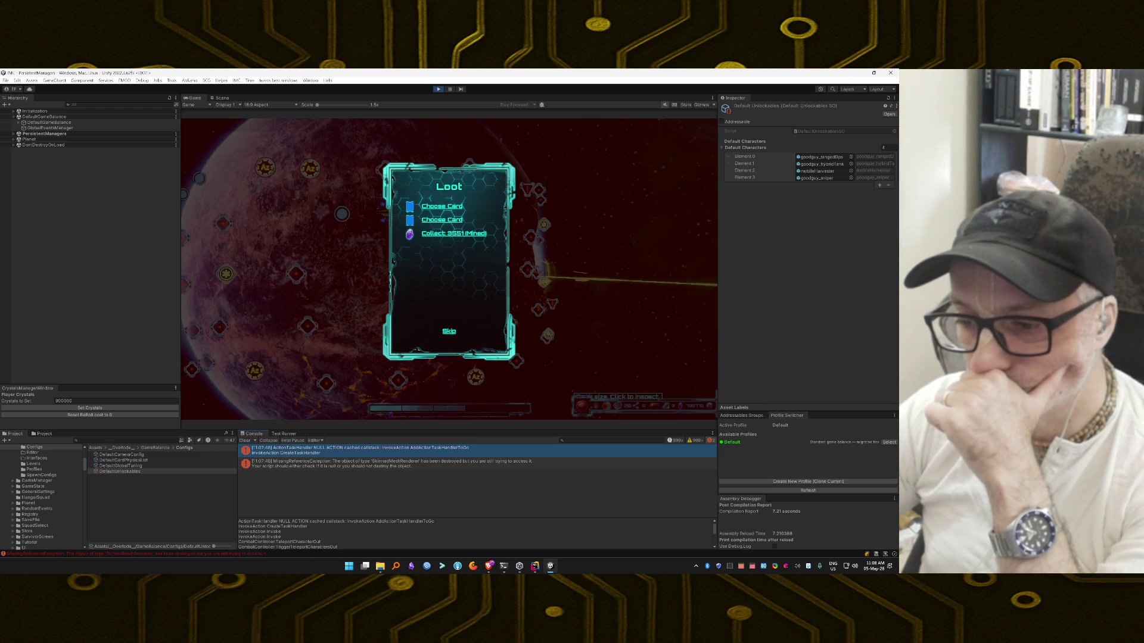
left_click(245, 441)
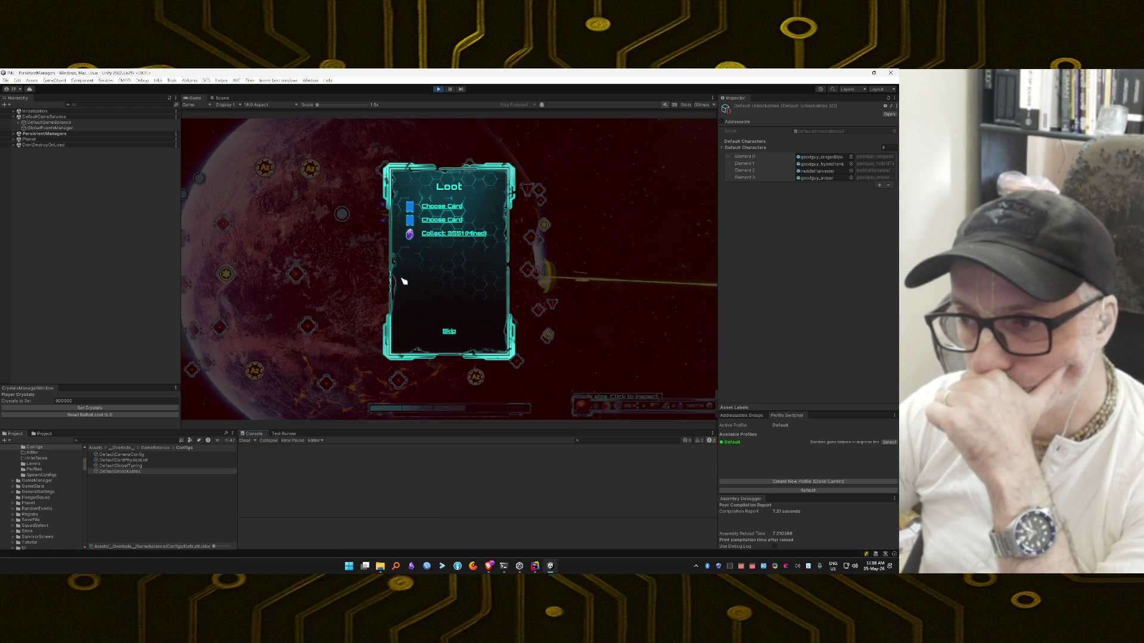
left_click(452, 333)
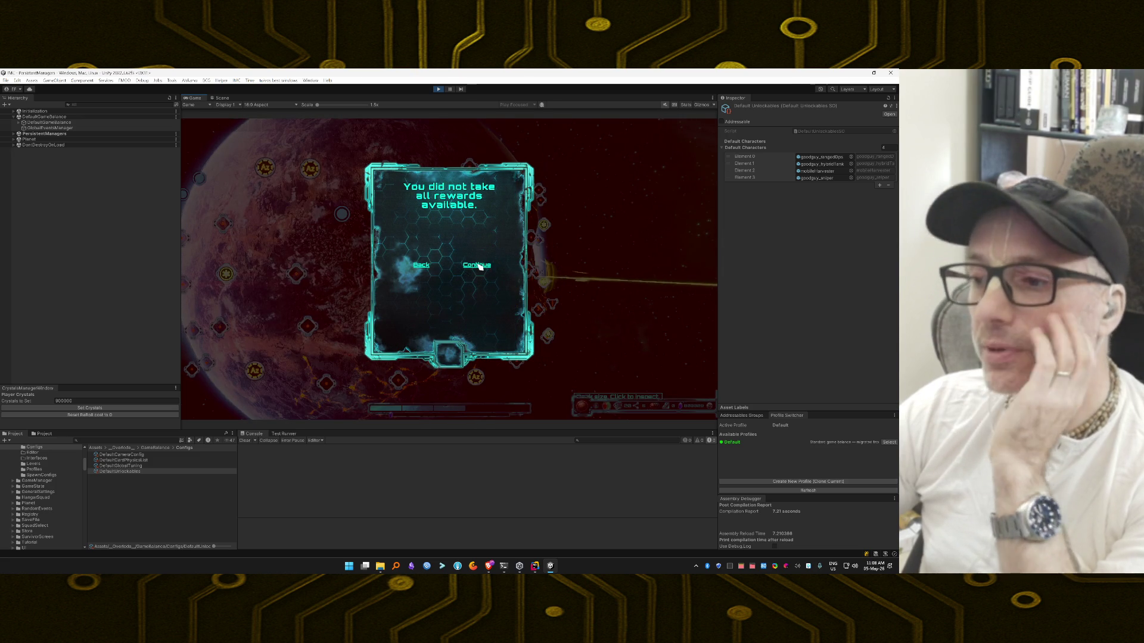
left_click(477, 265)
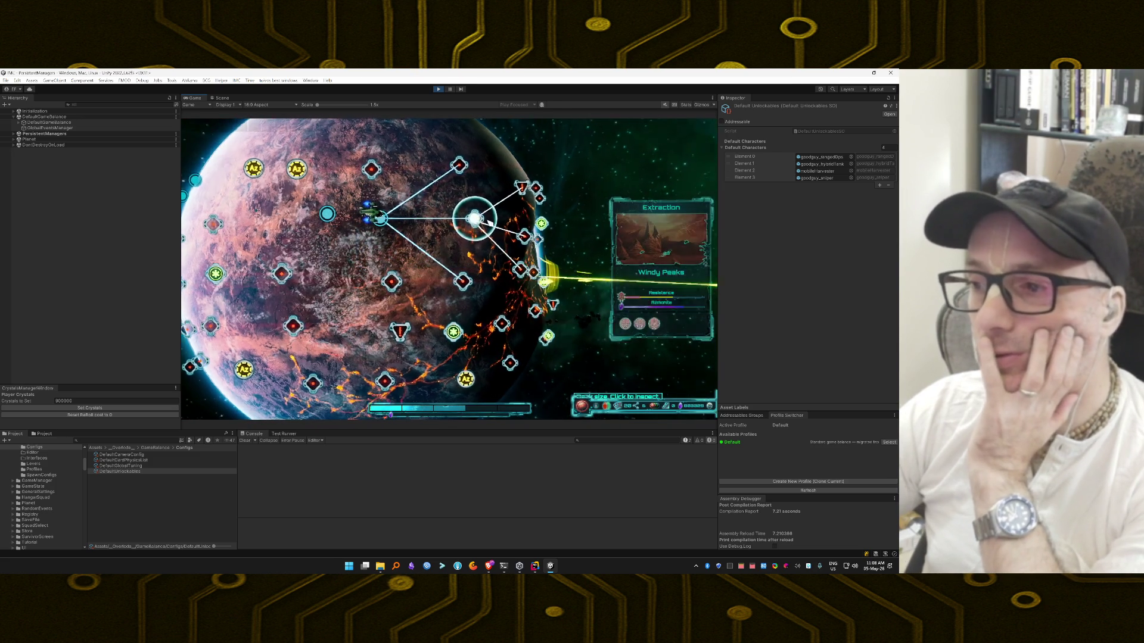
Step: Start the mission at the extraction node and launch the squad onto the red rocky battlefield
left_click(488, 221)
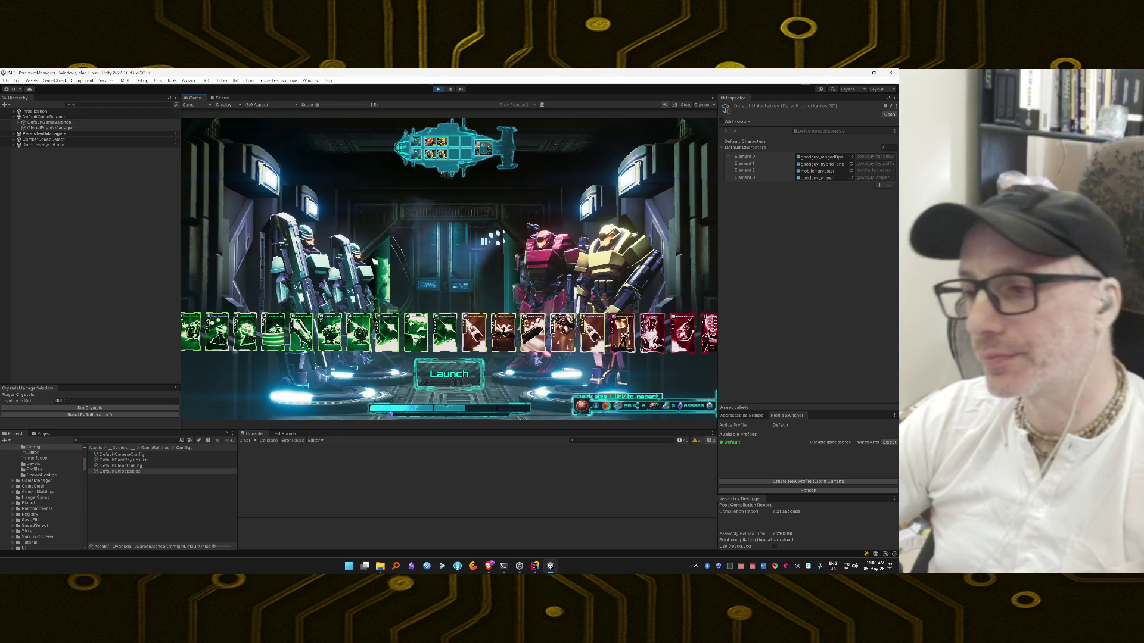
left_click(446, 376)
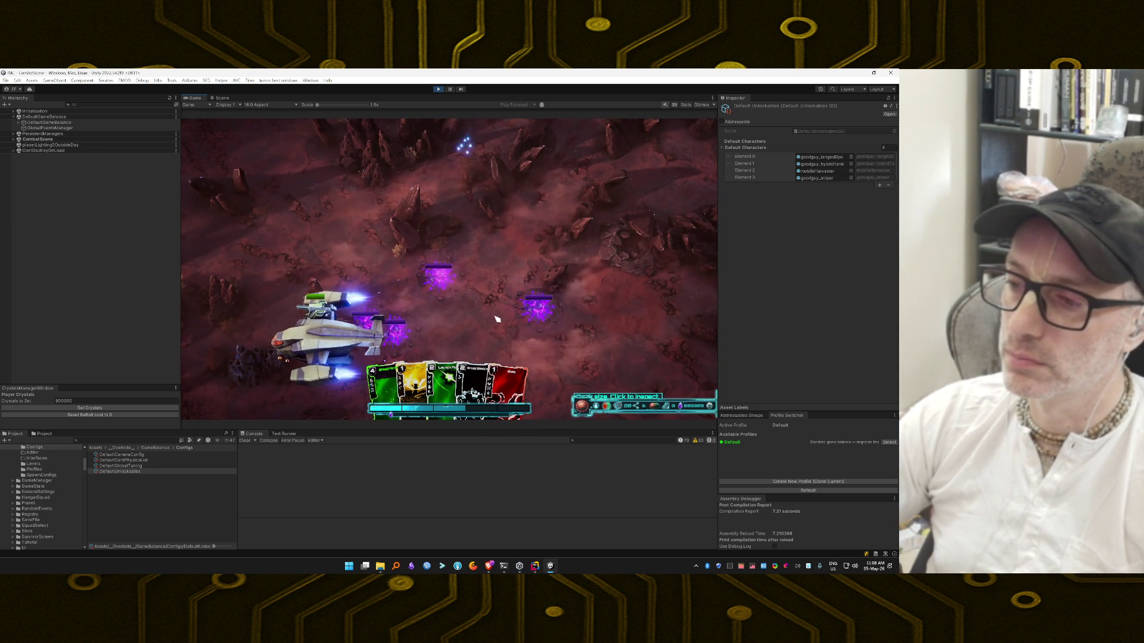
Step: Play the yellow cost-1 card and enable player invincibility from the debug cheat panel
mouse_move(415, 388)
left_mouse_down()
mouse_move(400, 351)
mouse_move(482, 311)
left_mouse_up()
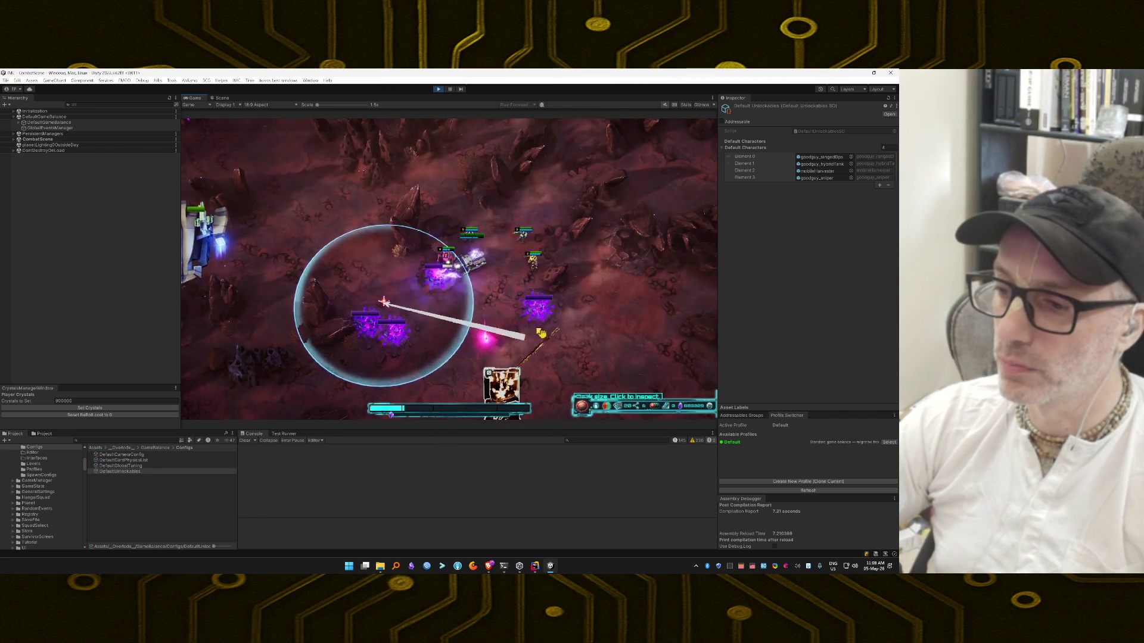
key("grave")
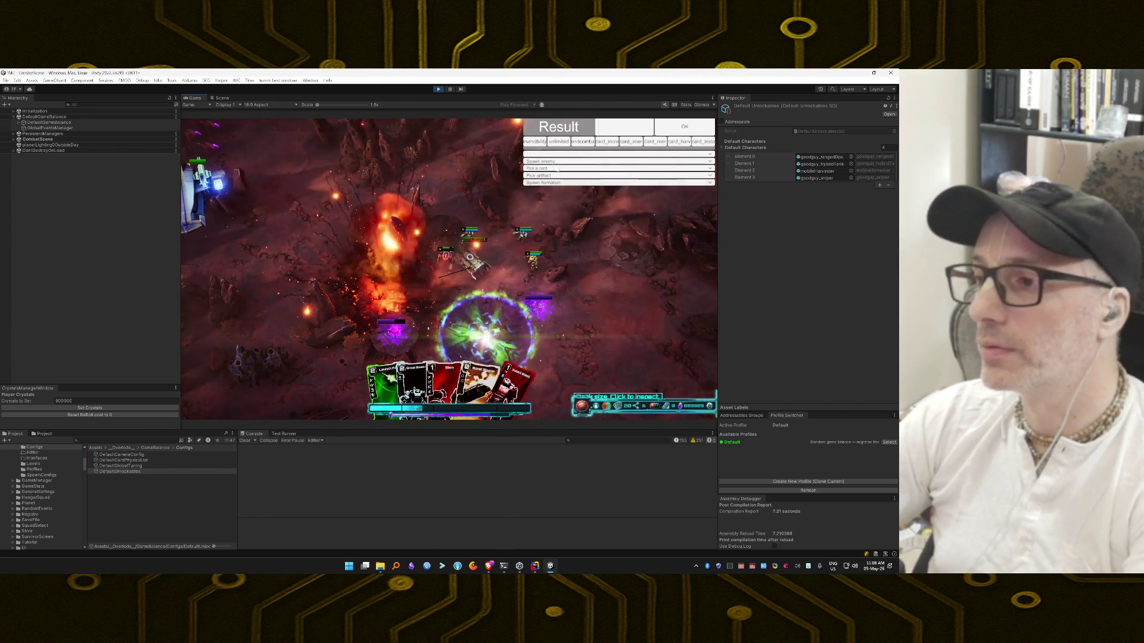
left_click(534, 142)
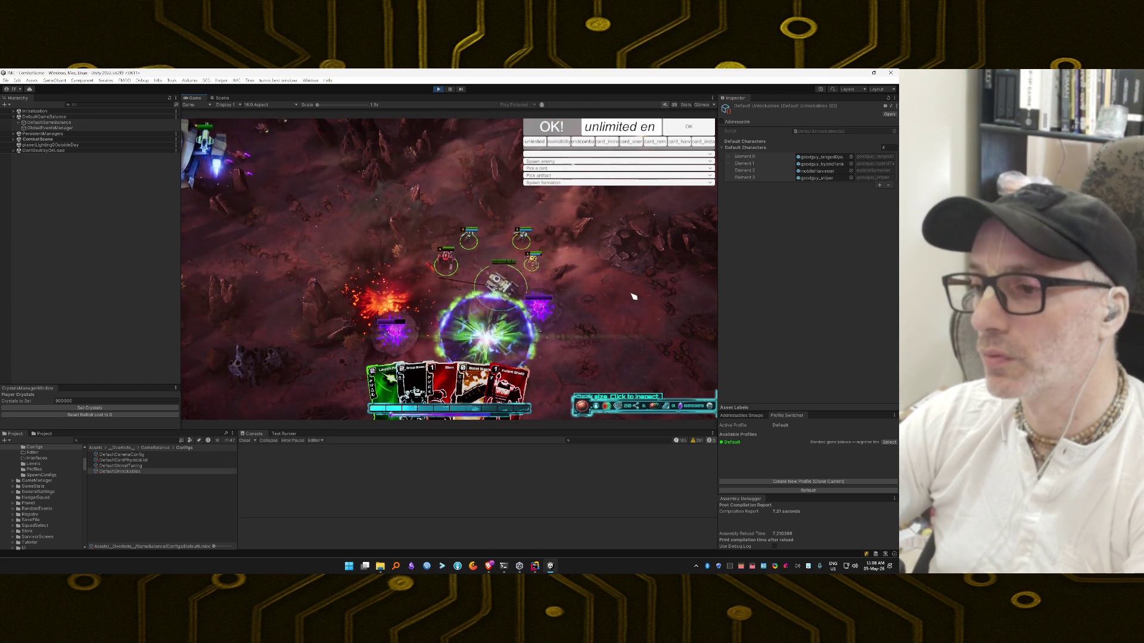
key("grave")
Step: Fire Launch Flare at the upper-left, then play another yellow card and the Battle Banner
mouse_move(391, 391)
left_mouse_down()
mouse_move(401, 359)
mouse_move(342, 212)
left_mouse_up()
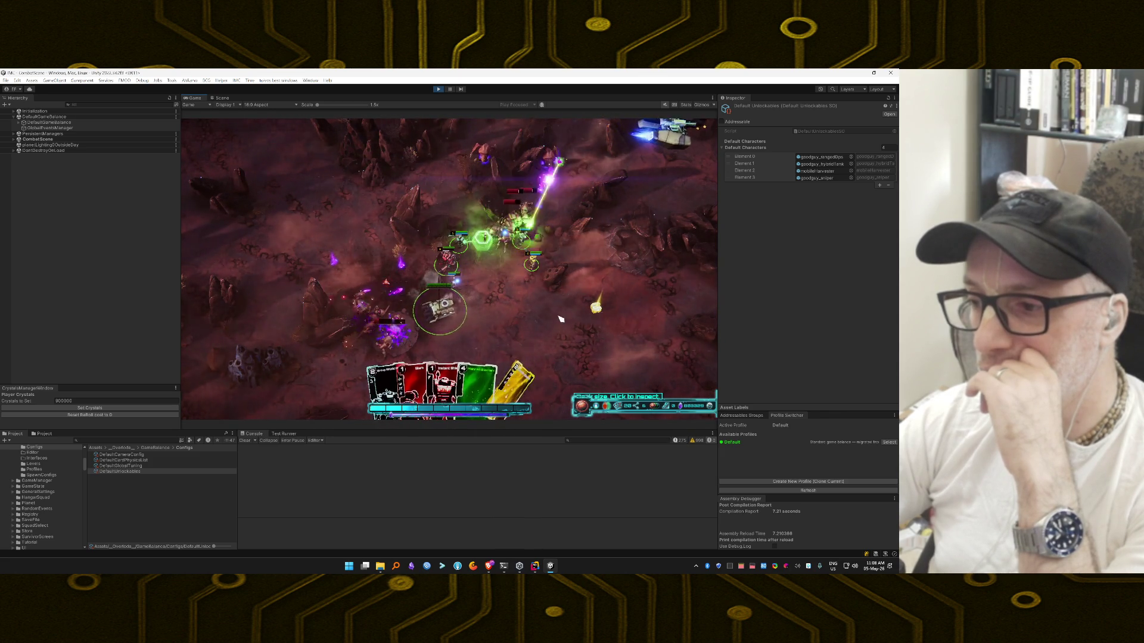
left_click_drag(516, 386, 530, 202)
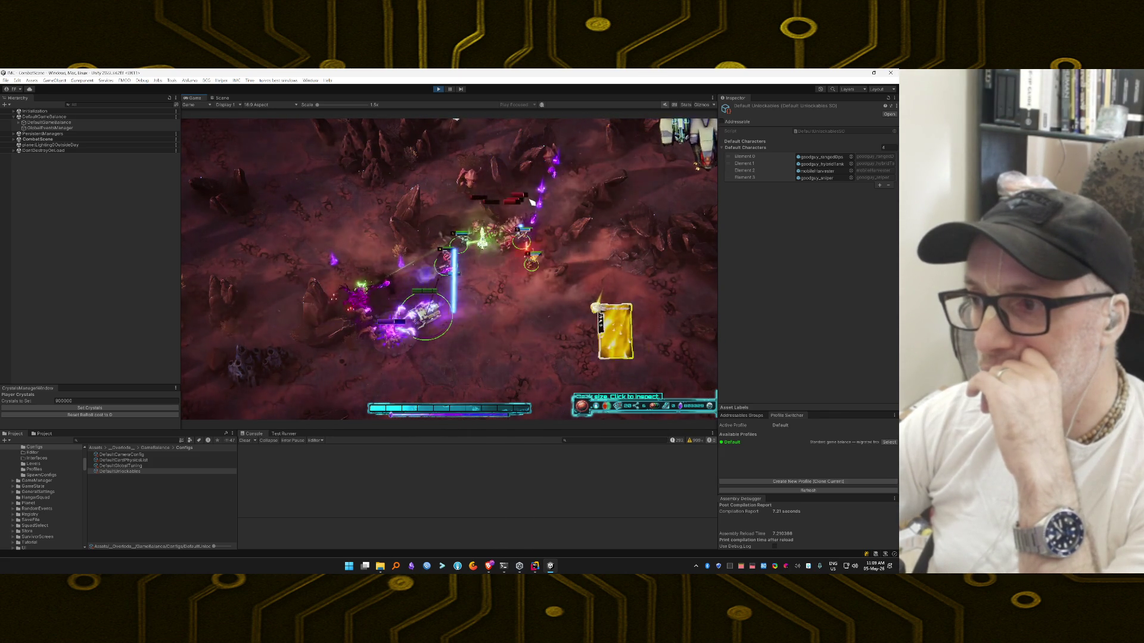
mouse_move(514, 394)
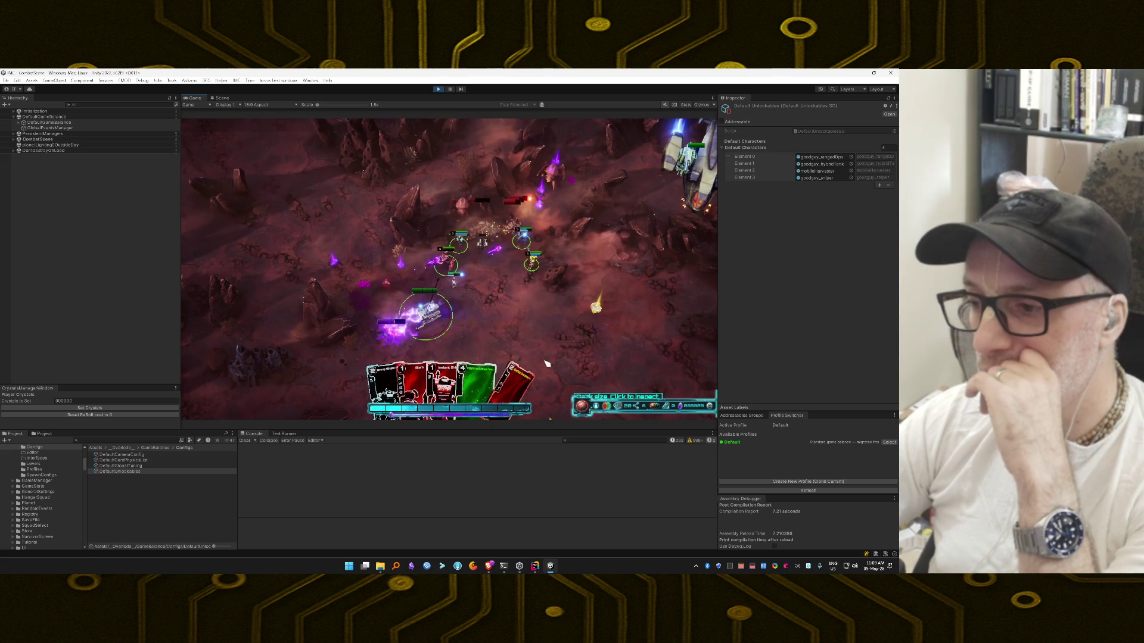
mouse_move(513, 394)
left_mouse_down()
mouse_move(481, 357)
mouse_move(487, 289)
left_mouse_up()
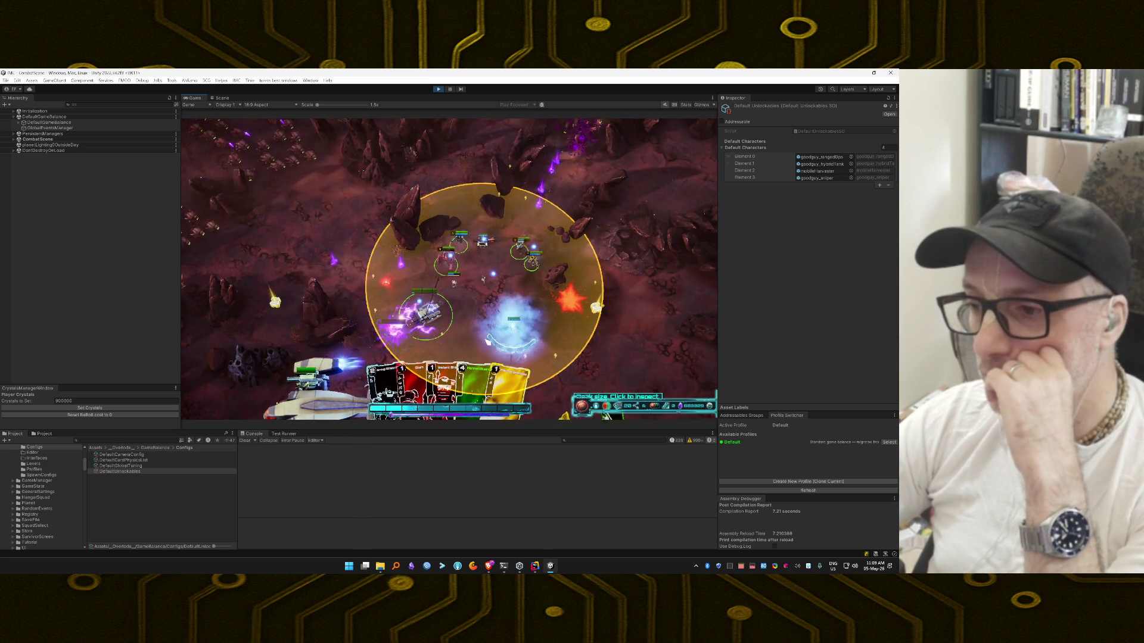
Step: Aim the Instant Shield card onto the battlefield to finish the fight
mouse_move(446, 384)
left_mouse_down()
mouse_move(488, 287)
mouse_move(477, 280)
mouse_move(485, 259)
mouse_move(508, 258)
left_mouse_up()
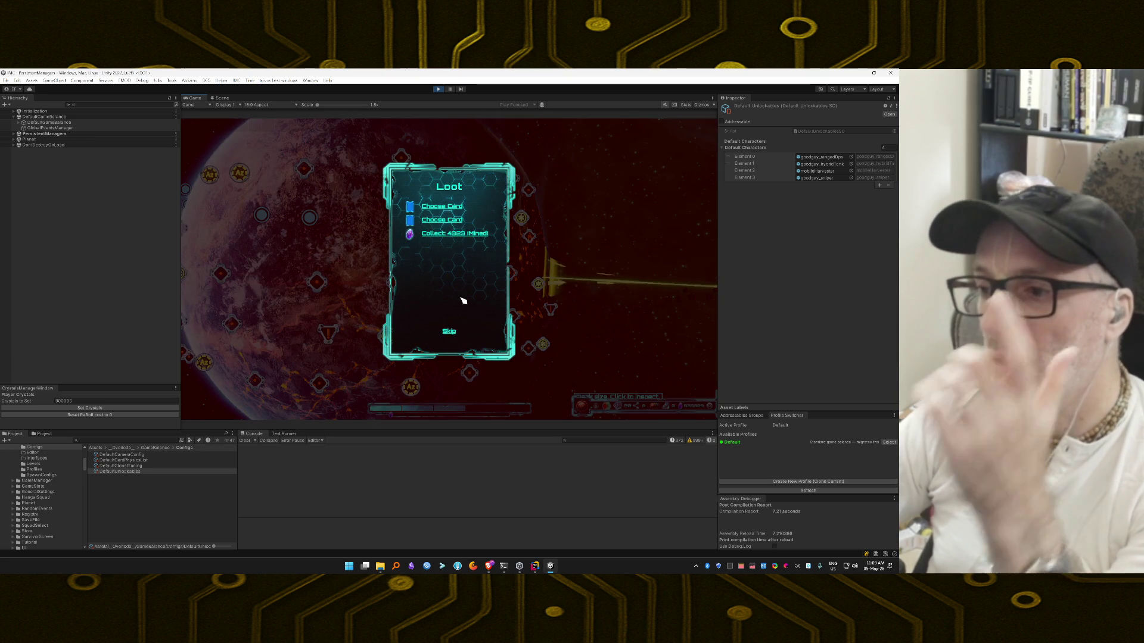
Step: Skip the loot, confirm leaving rewards, advance to the next map node and launch the squad
left_click(450, 331)
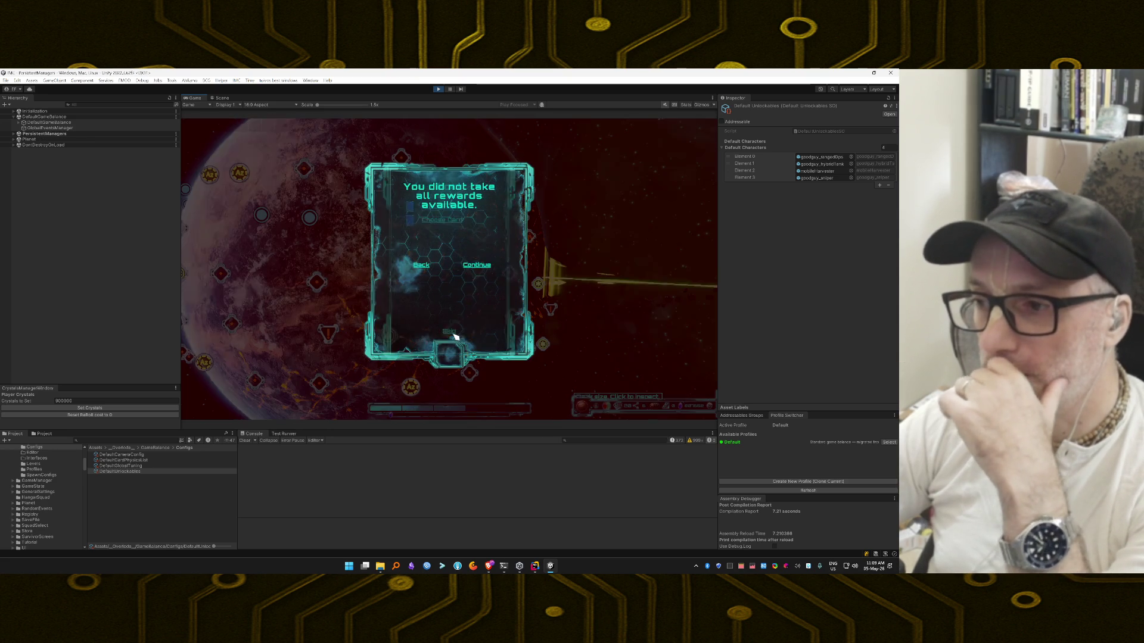
left_click(476, 265)
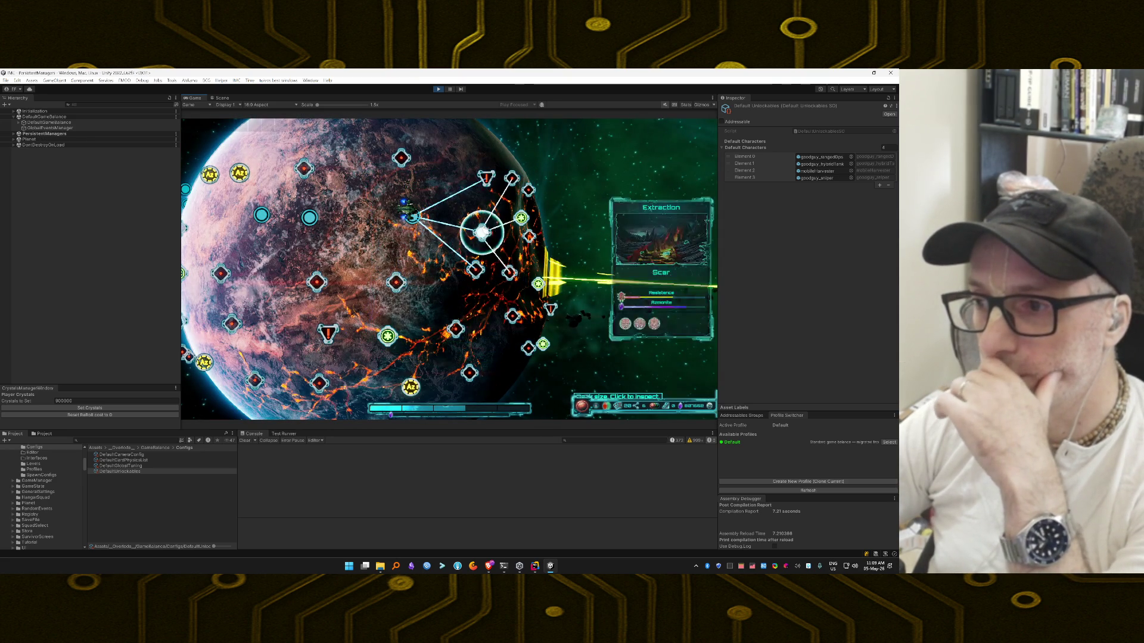
left_click(487, 182)
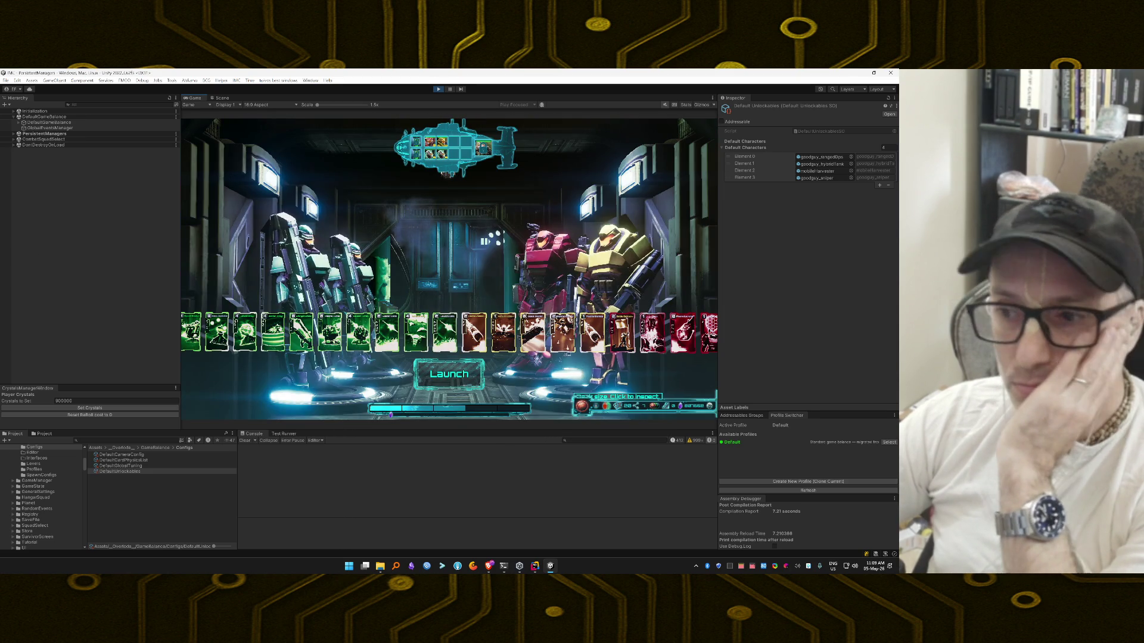
left_click(462, 376)
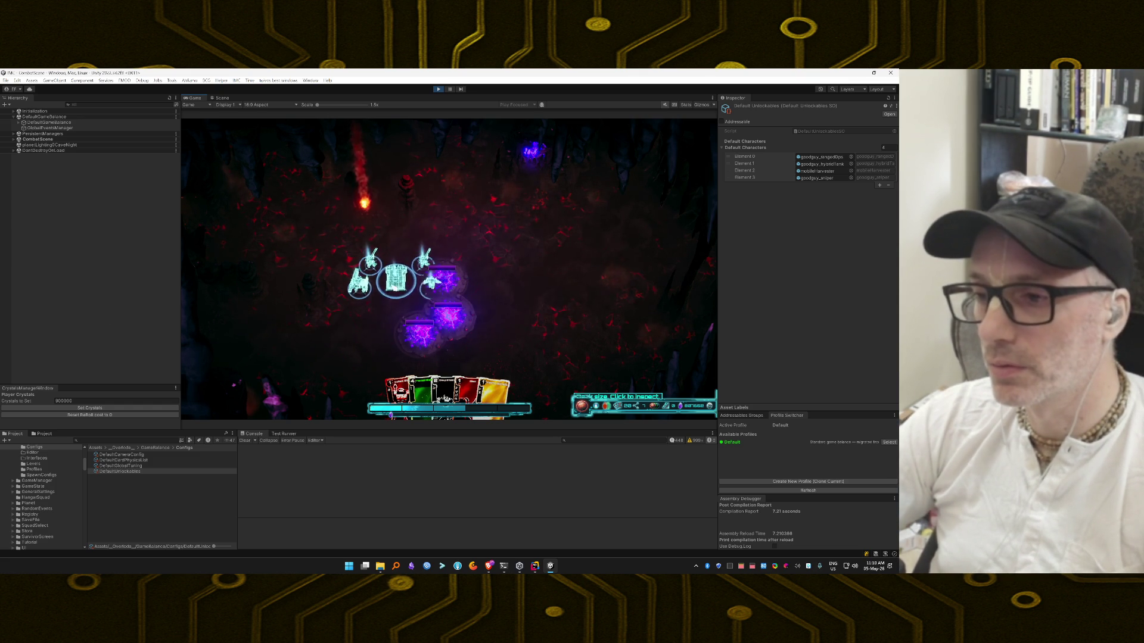
Step: Bring up the debug cheat panel while the squad drops into the cave arena
key("grave")
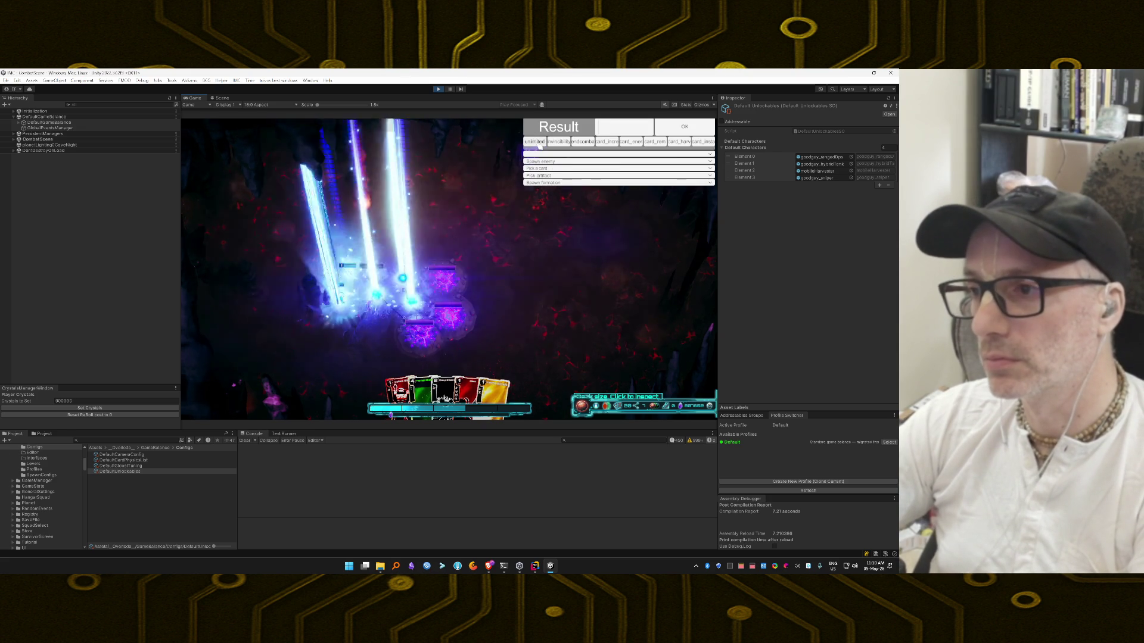
Step: Enable squad invincibility, then play the green, yellow, red and yellow cards
left_click(559, 142)
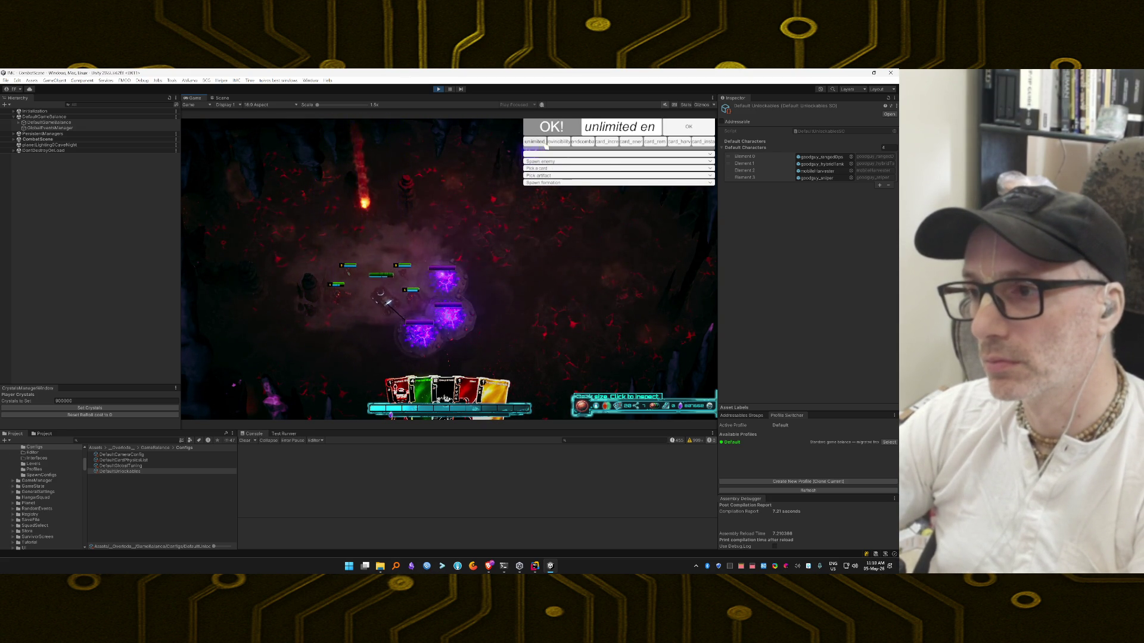
key("grave")
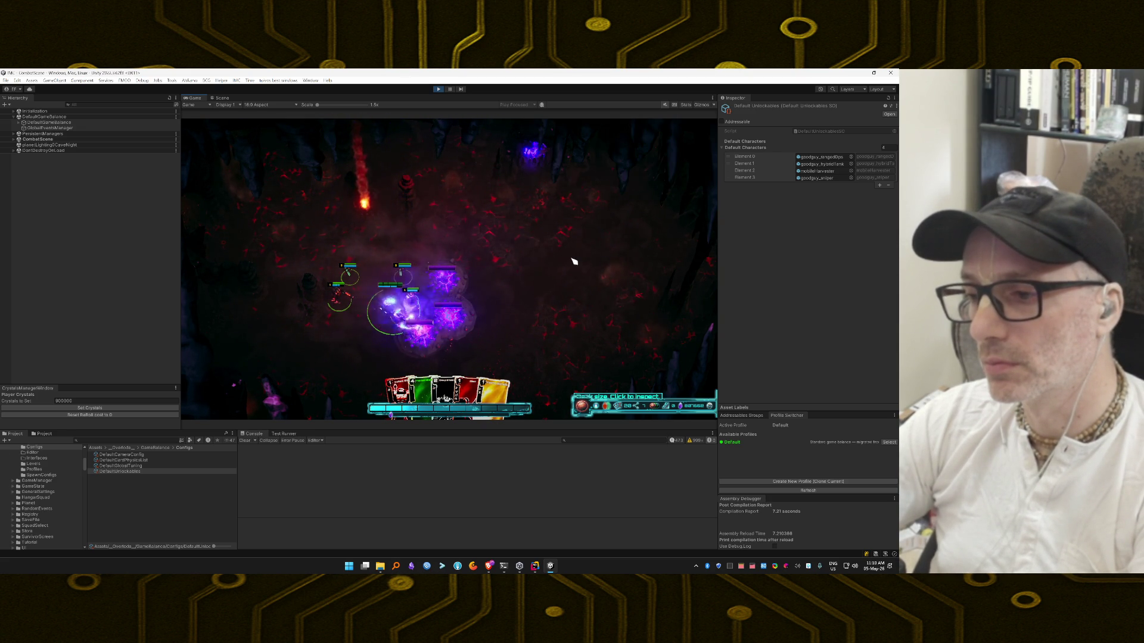
left_click_drag(419, 376, 417, 242)
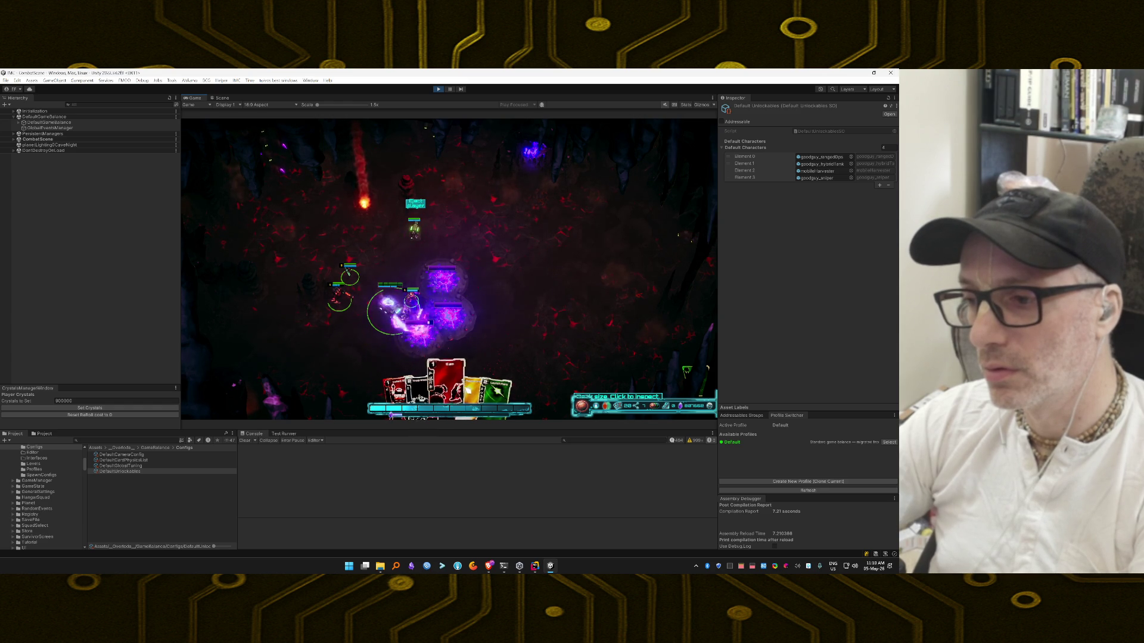
mouse_move(469, 381)
left_mouse_down()
mouse_move(485, 370)
mouse_move(638, 370)
mouse_move(676, 383)
mouse_move(685, 370)
left_mouse_up()
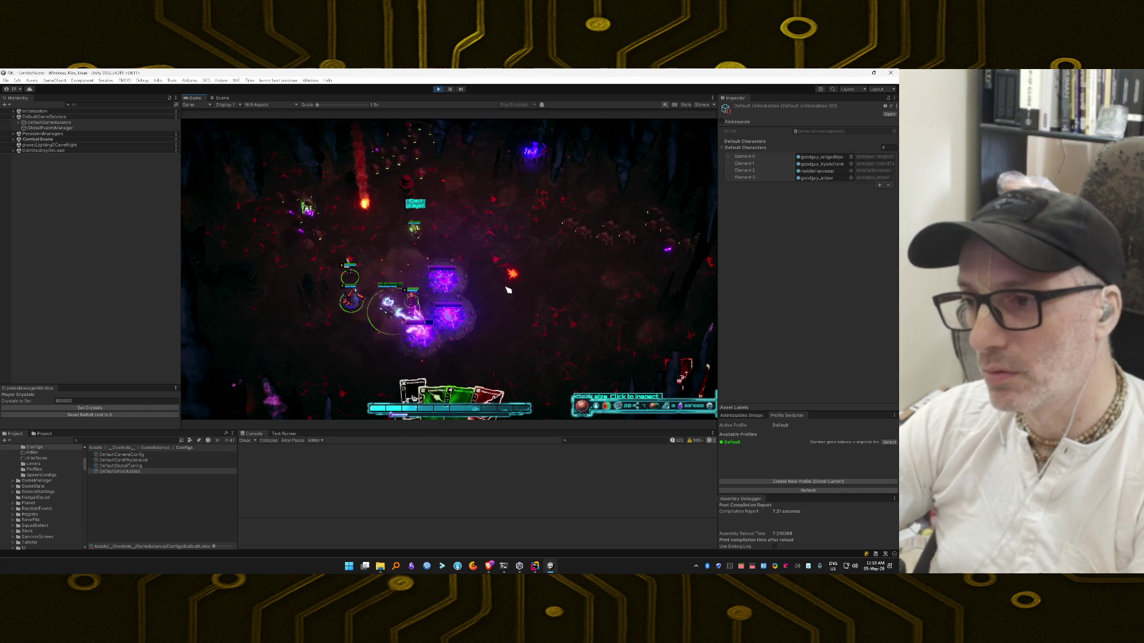
mouse_move(471, 390)
left_mouse_down()
mouse_move(472, 356)
mouse_move(403, 327)
mouse_move(407, 270)
left_mouse_up()
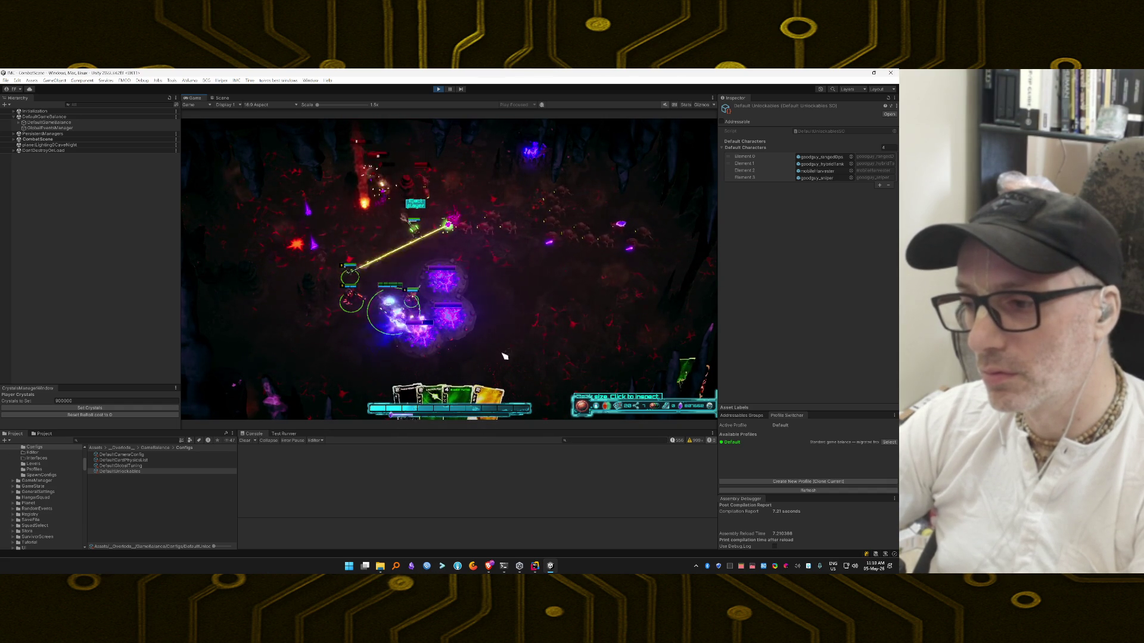
left_click_drag(477, 393, 477, 307)
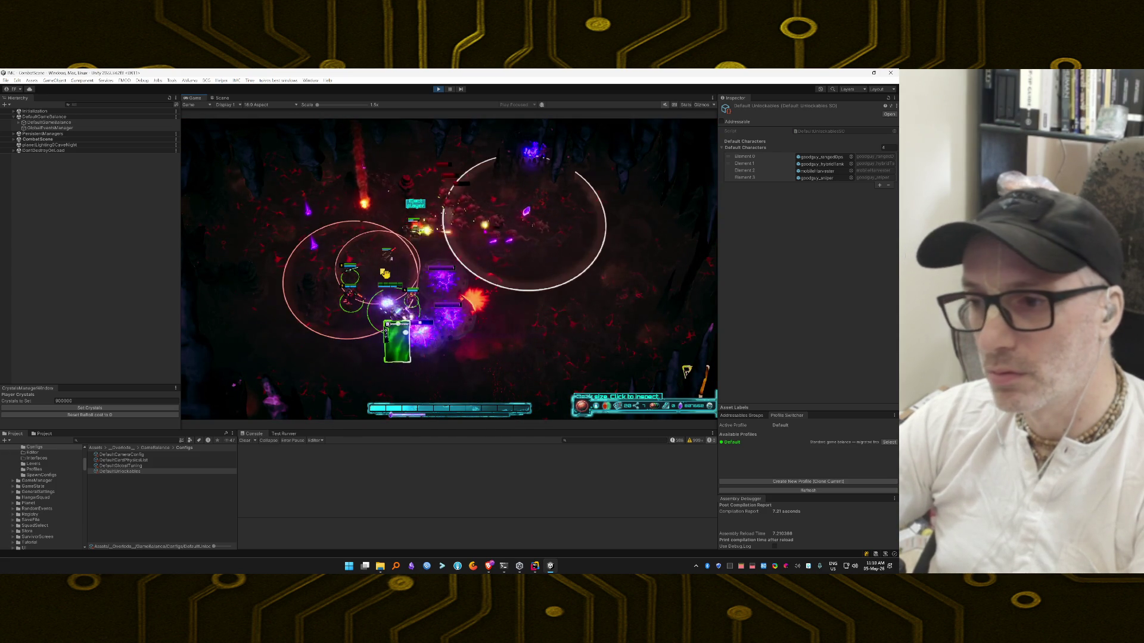
Step: Play the green, red dome, yellow and red cards, then unleash the green ability on the enemies
mouse_move(403, 333)
left_mouse_down()
mouse_move(383, 324)
mouse_move(584, 370)
mouse_move(644, 370)
left_mouse_up()
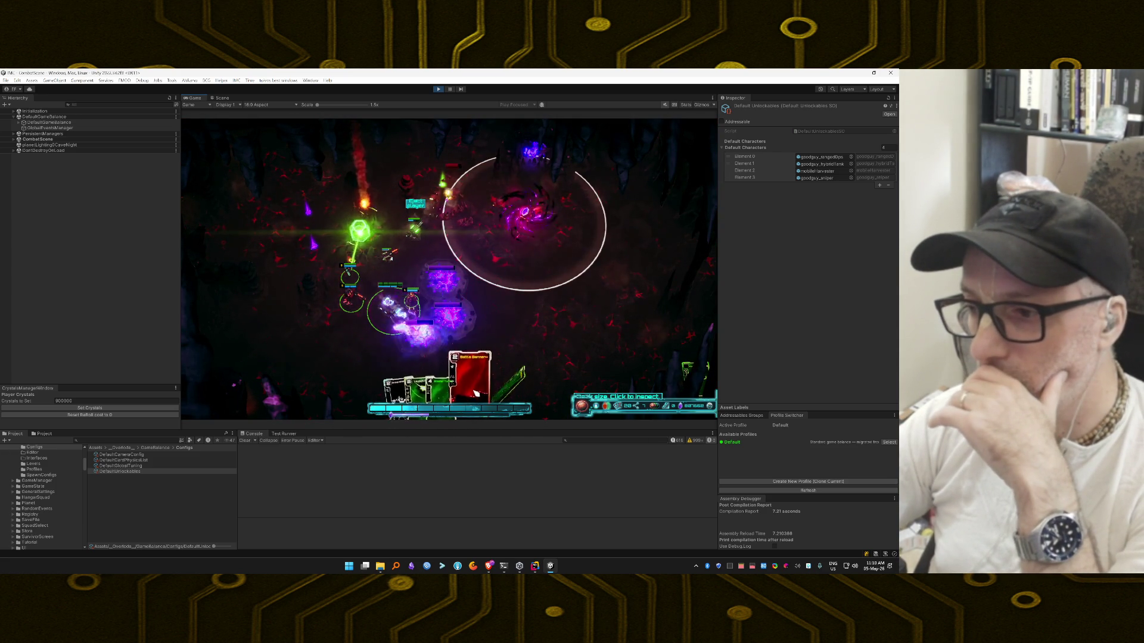
left_click(346, 343)
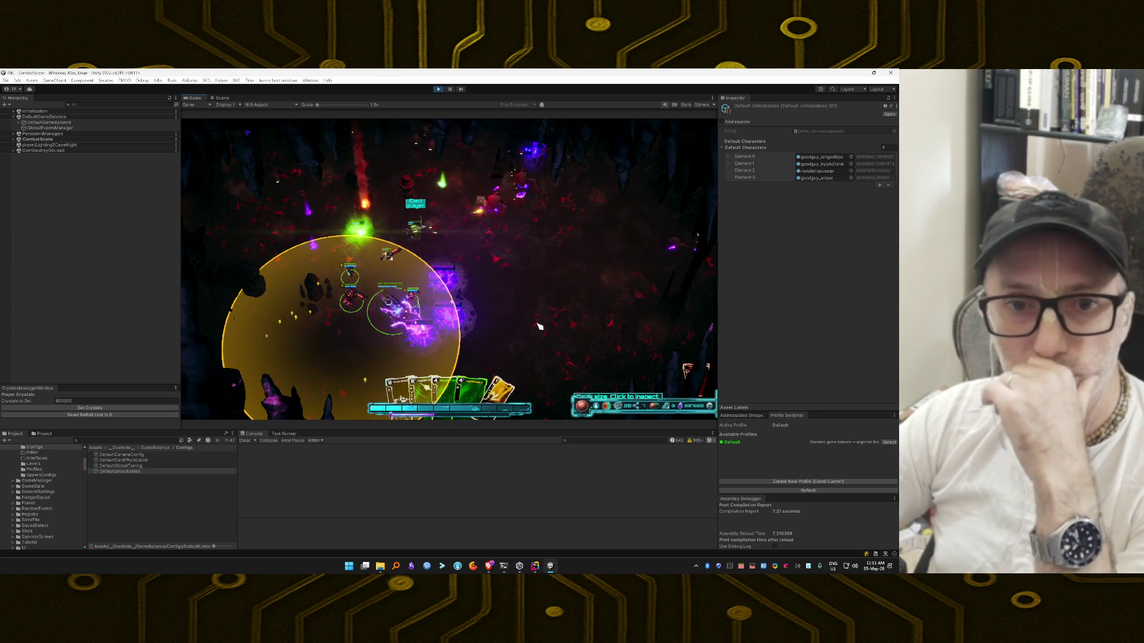
mouse_move(494, 381)
left_mouse_down()
mouse_move(510, 345)
mouse_move(460, 306)
mouse_move(471, 305)
left_mouse_up()
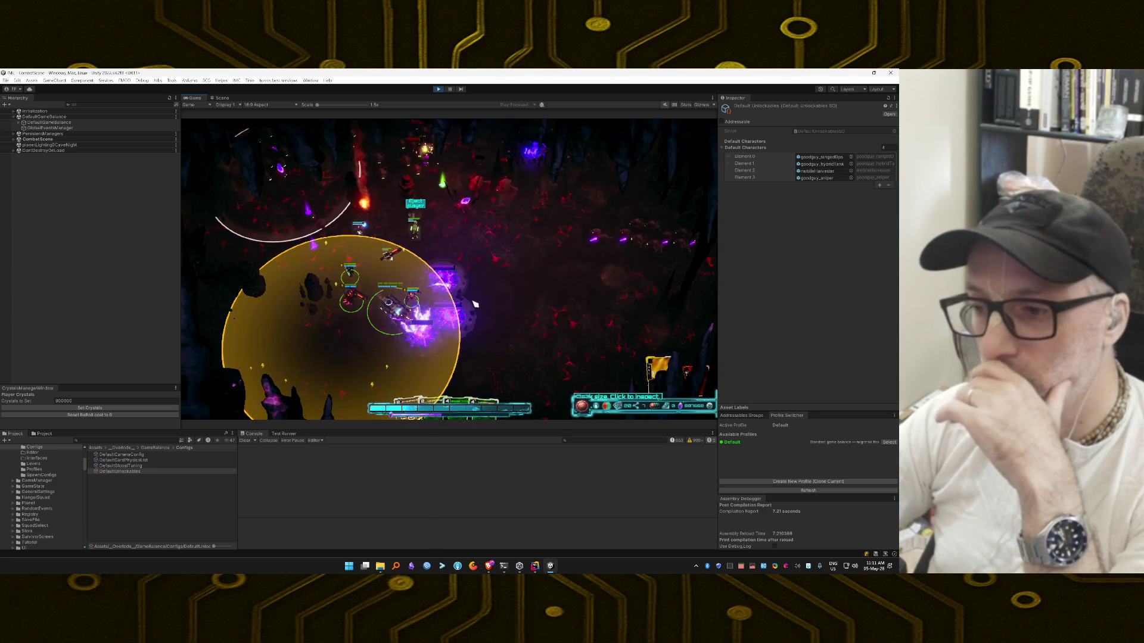
mouse_move(480, 387)
left_mouse_down()
mouse_move(472, 303)
mouse_move(519, 290)
left_mouse_up()
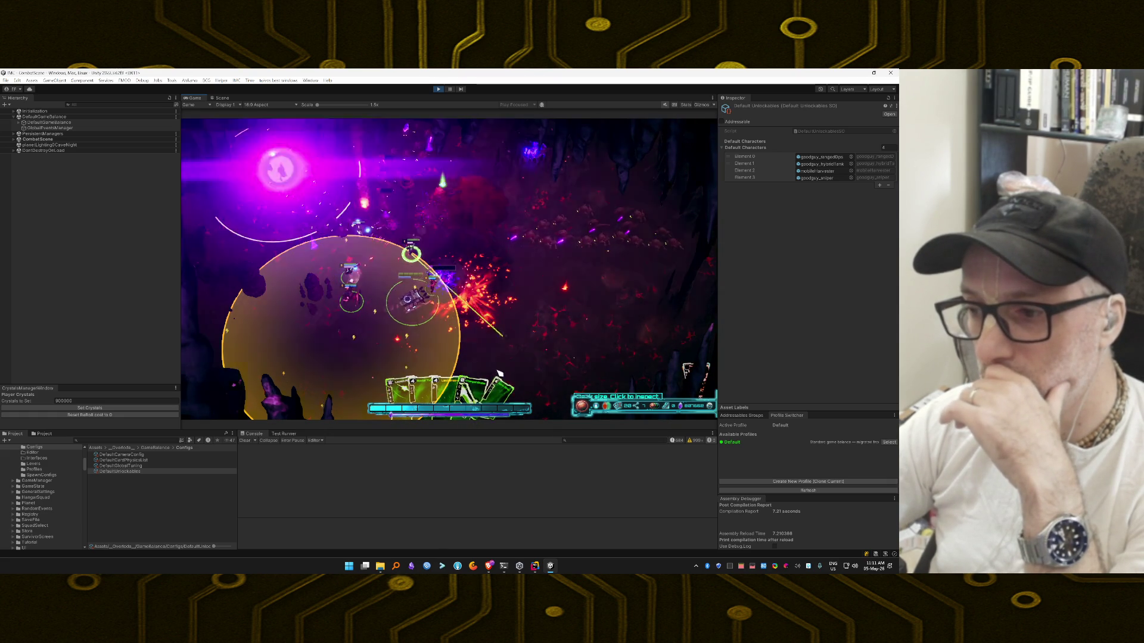
left_click(486, 387)
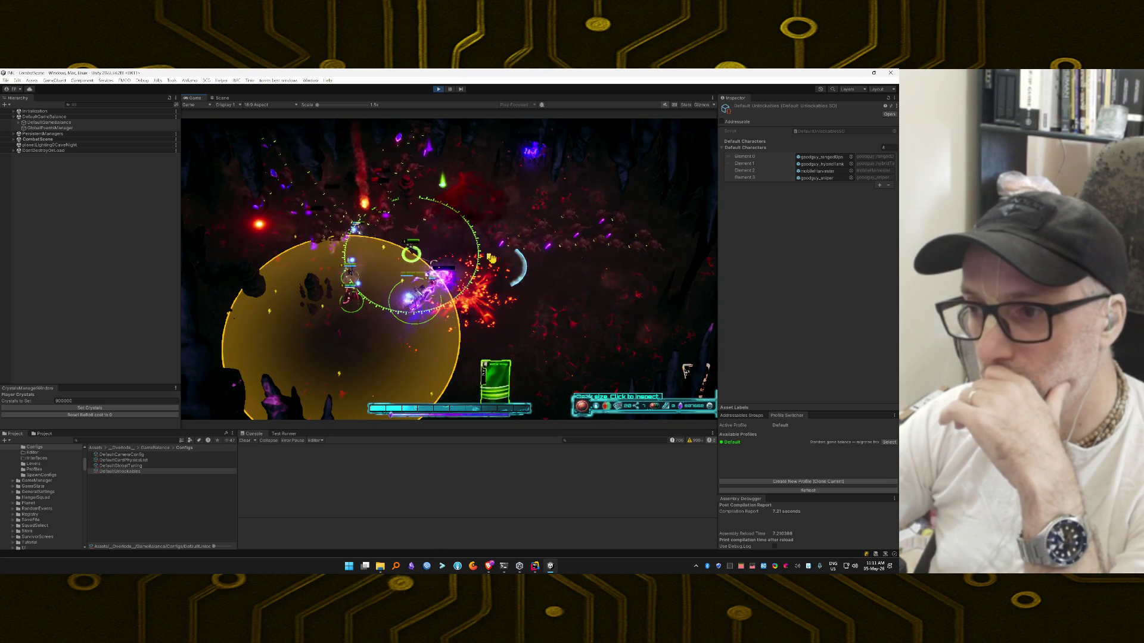
left_click(456, 242)
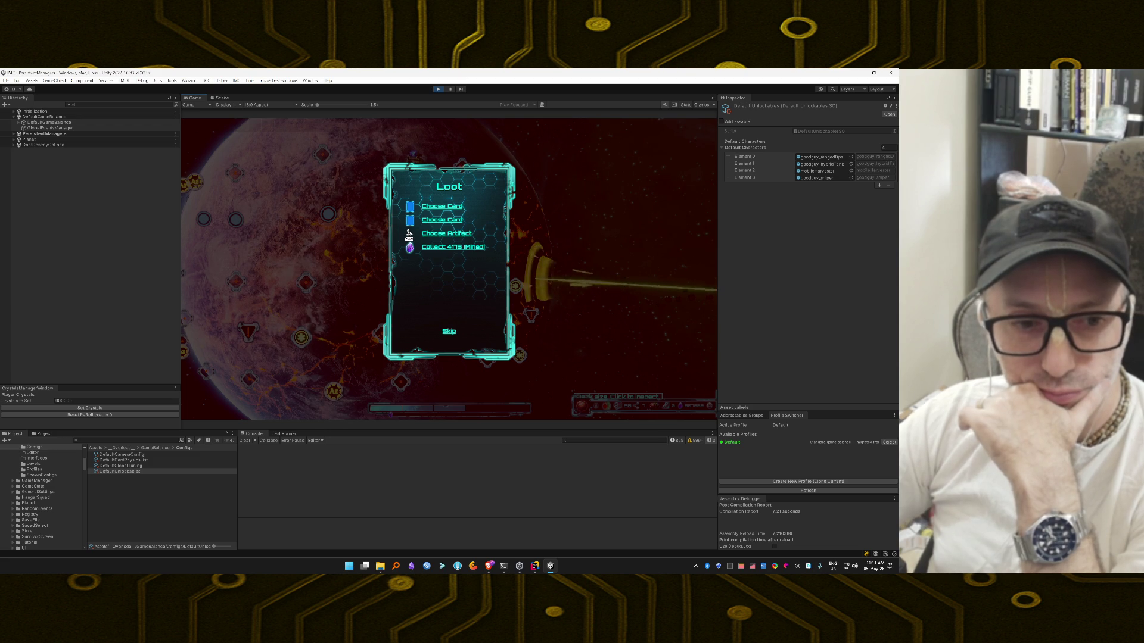
Step: Take the Self Repair artifact, skip the remaining loot, and confirm leaving
left_click(453, 234)
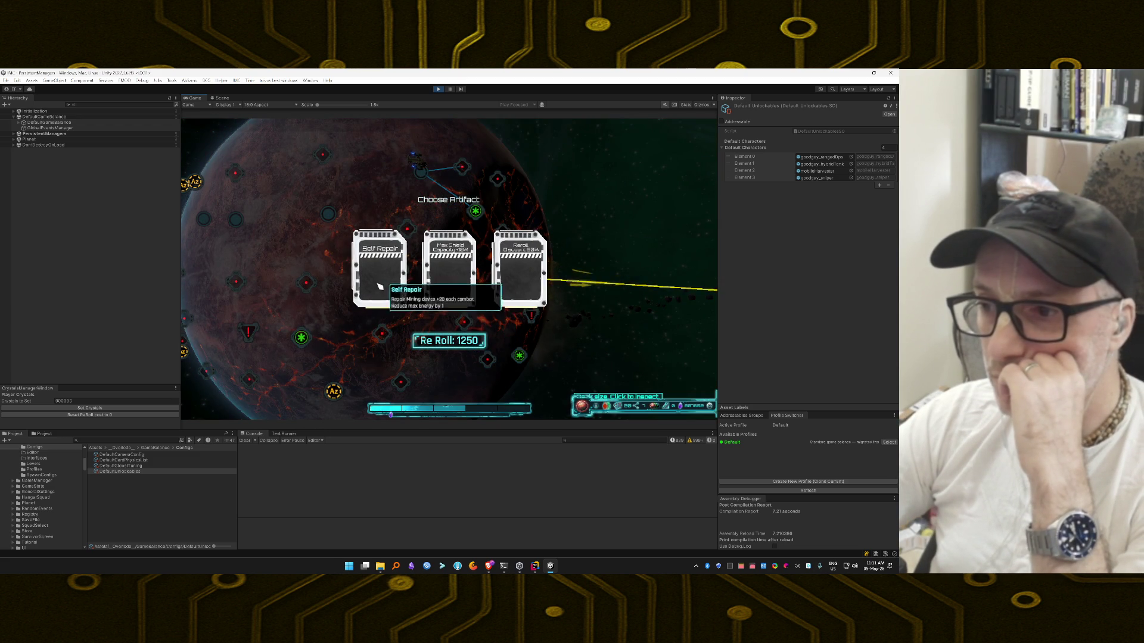
left_click(379, 287)
left_click(449, 331)
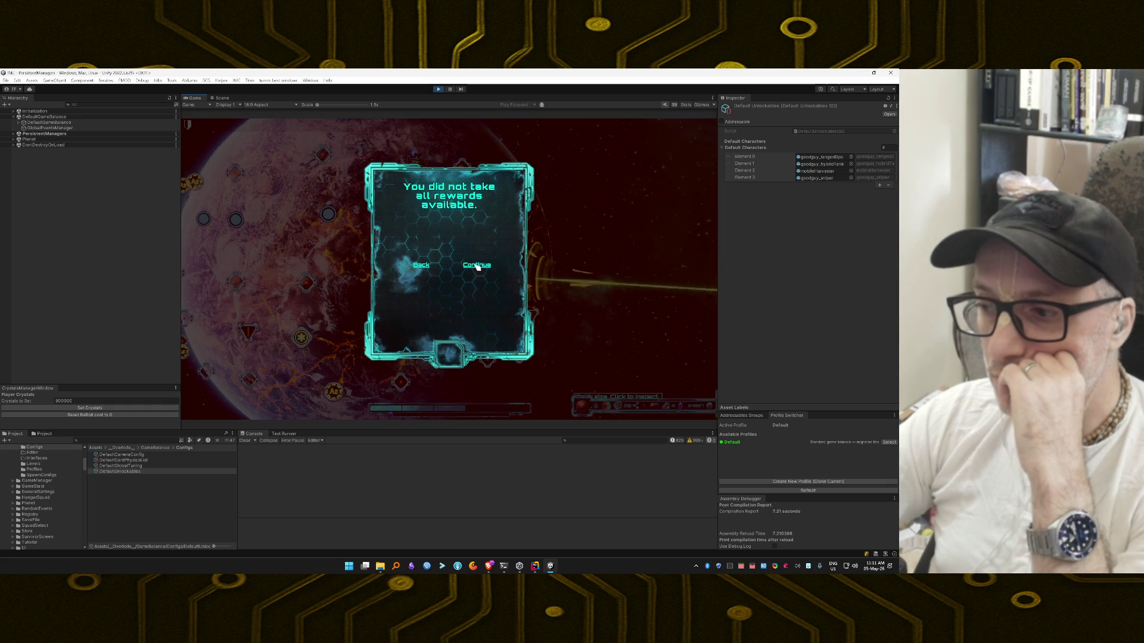
left_click(478, 266)
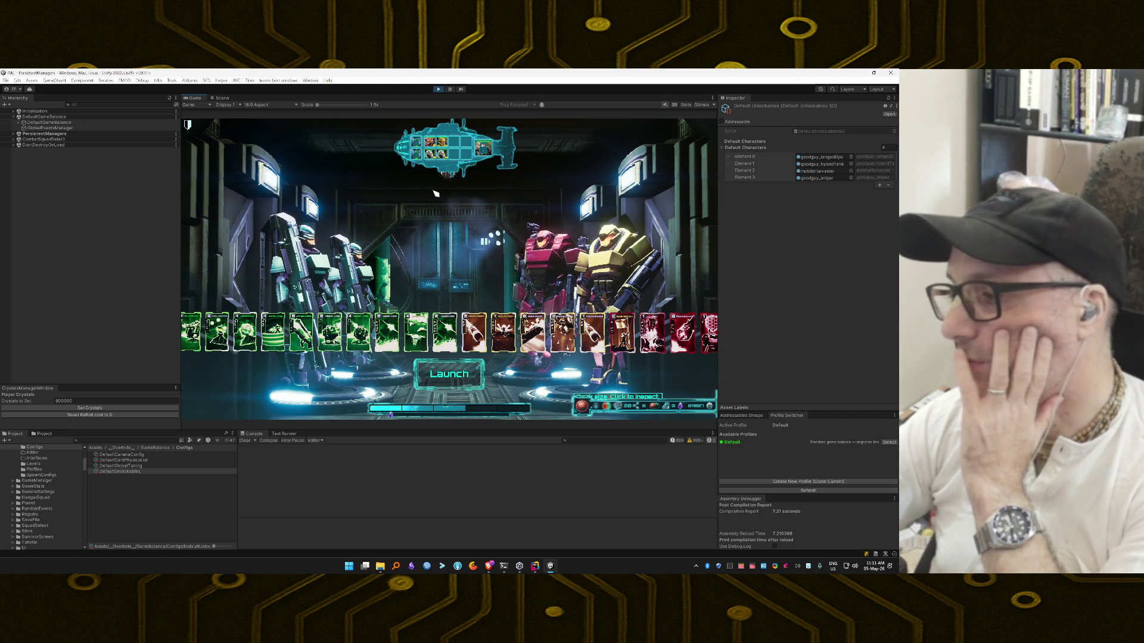
Step: Launch the squad from squad select into the next combat mission
left_click(446, 374)
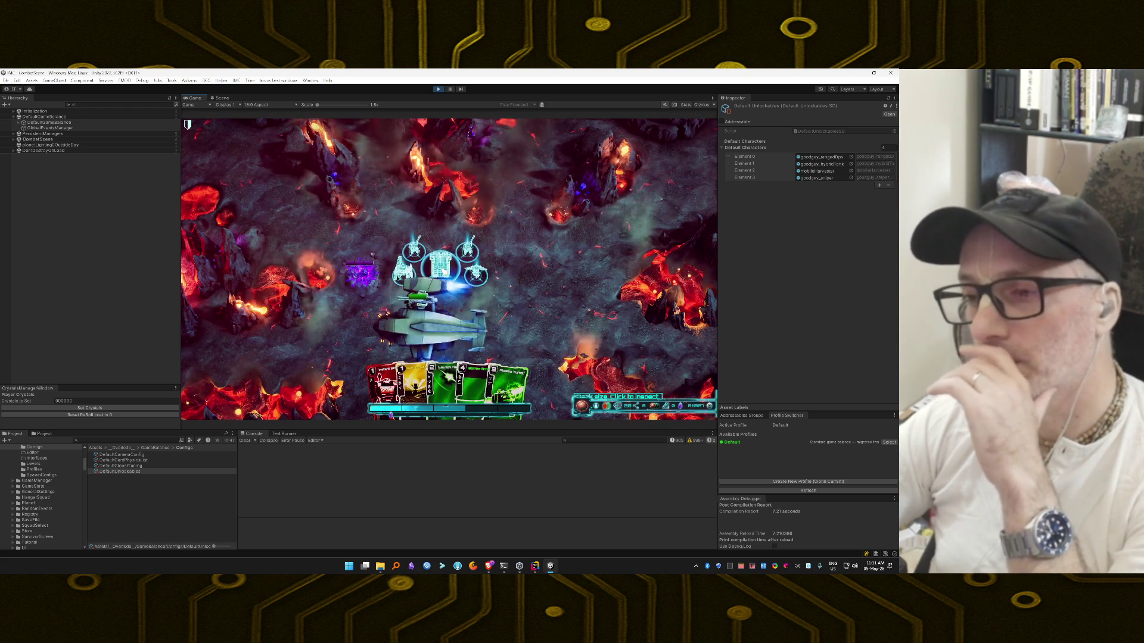
Step: Enable the invincibility and unlimited energy cheats from the debug panel
key("grave")
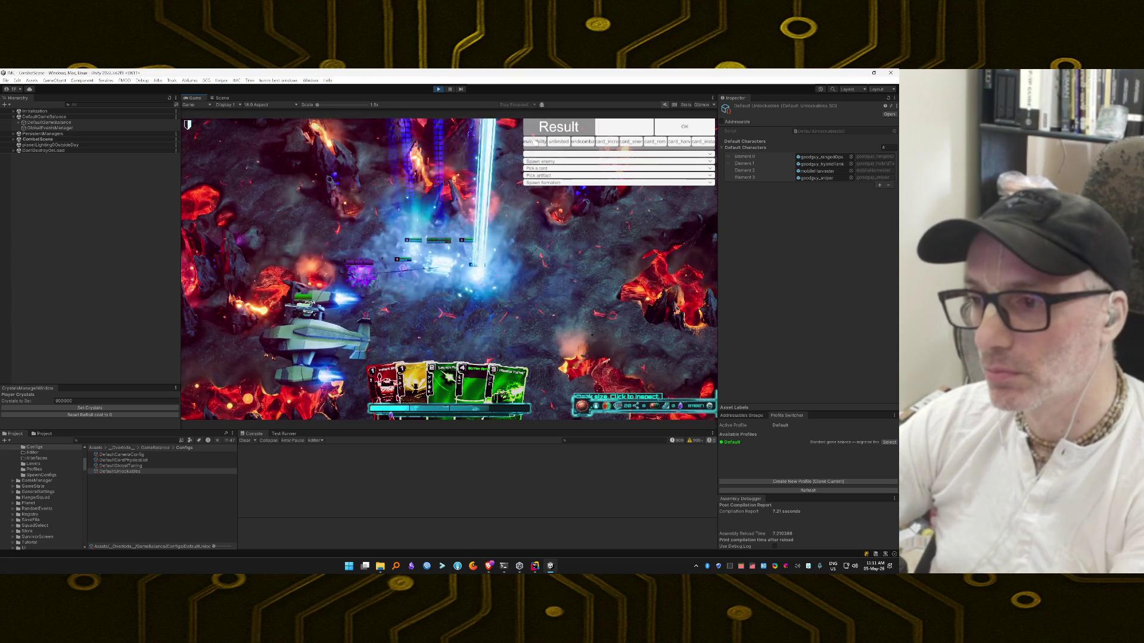
left_click(534, 142)
left_click(559, 142)
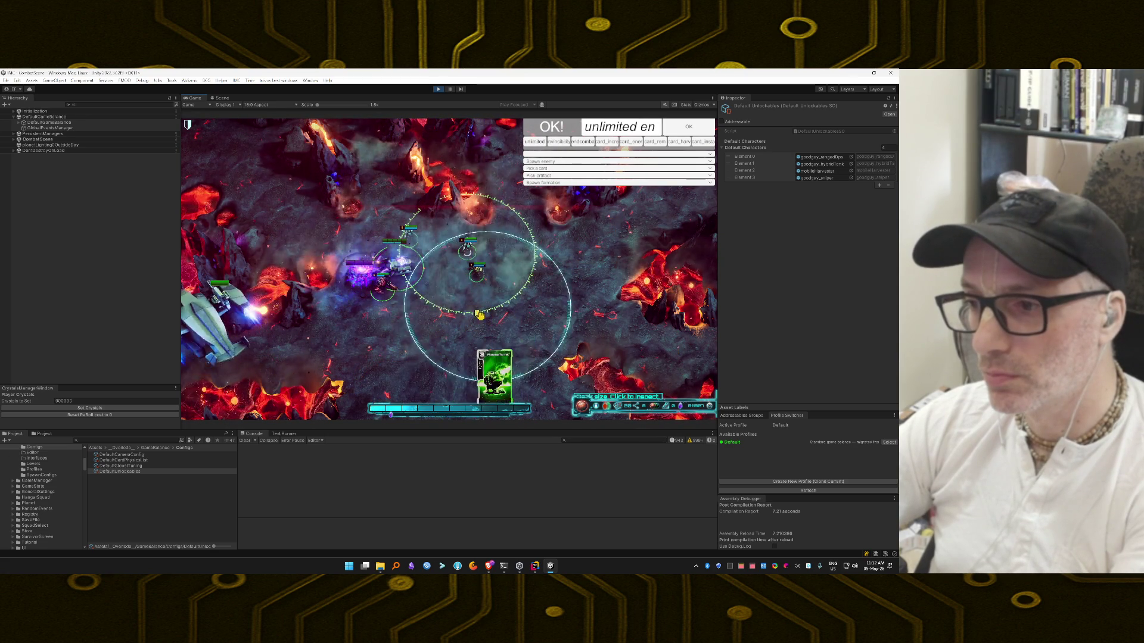
Step: Return the Plasma Turret card to the hand, then play the green and yellow cards
left_click_drag(480, 315, 469, 296)
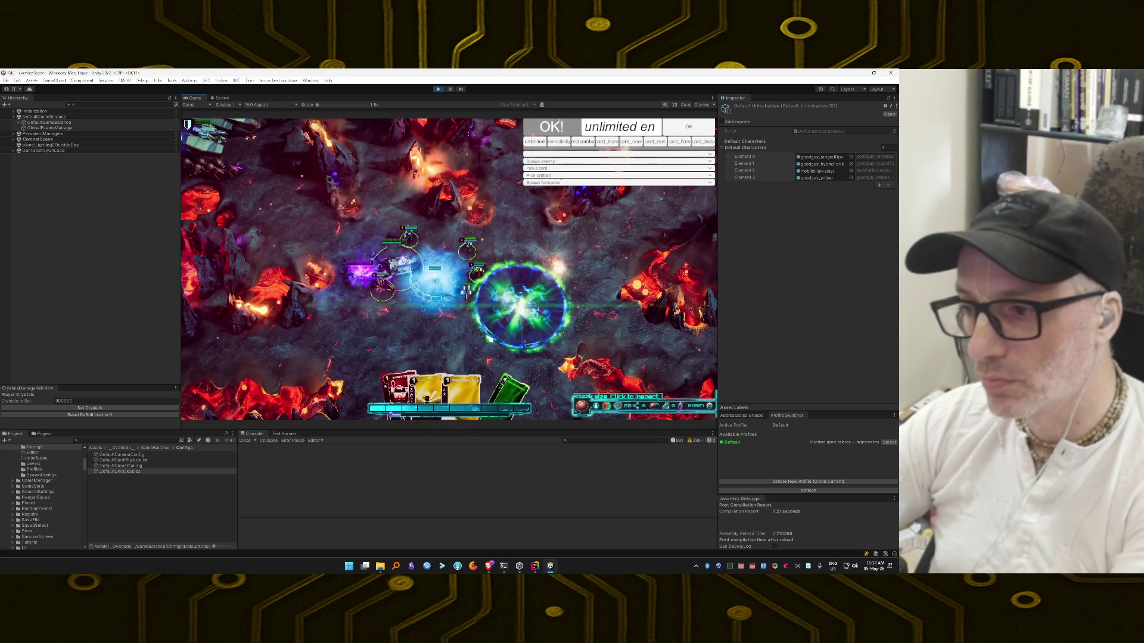
left_click(478, 377)
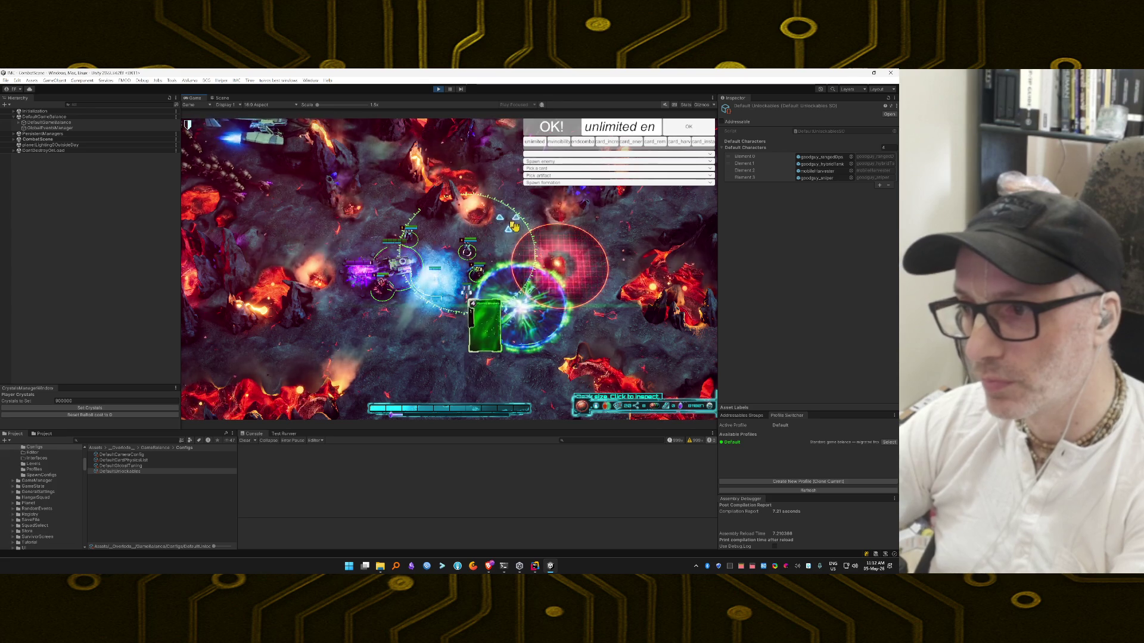
left_click(514, 228)
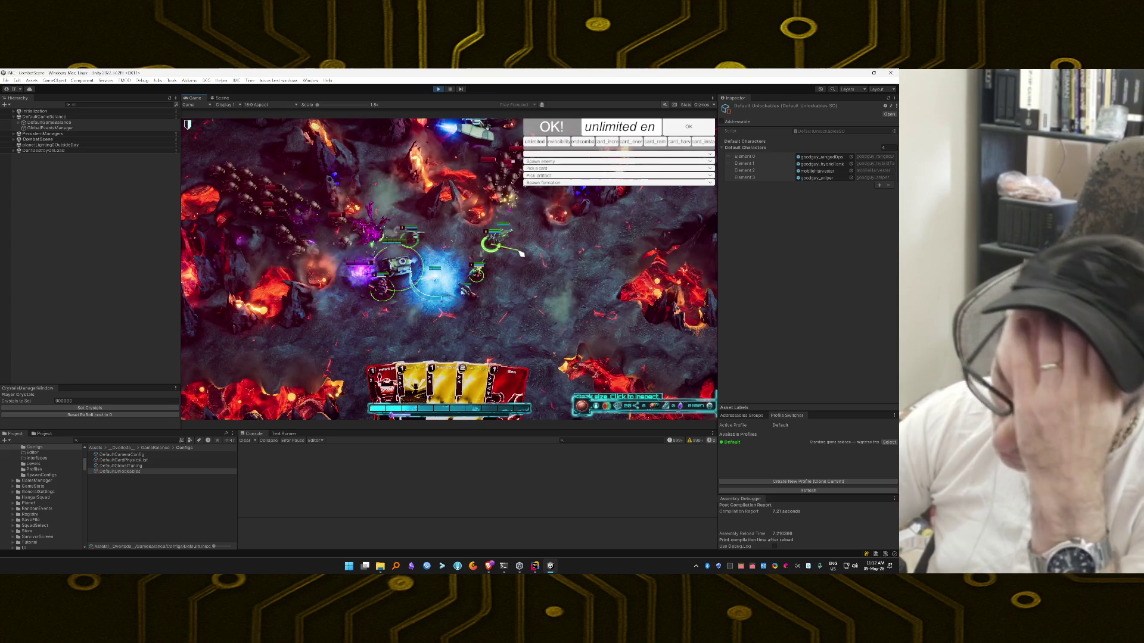
left_click(469, 376)
left_click_drag(468, 376, 494, 286)
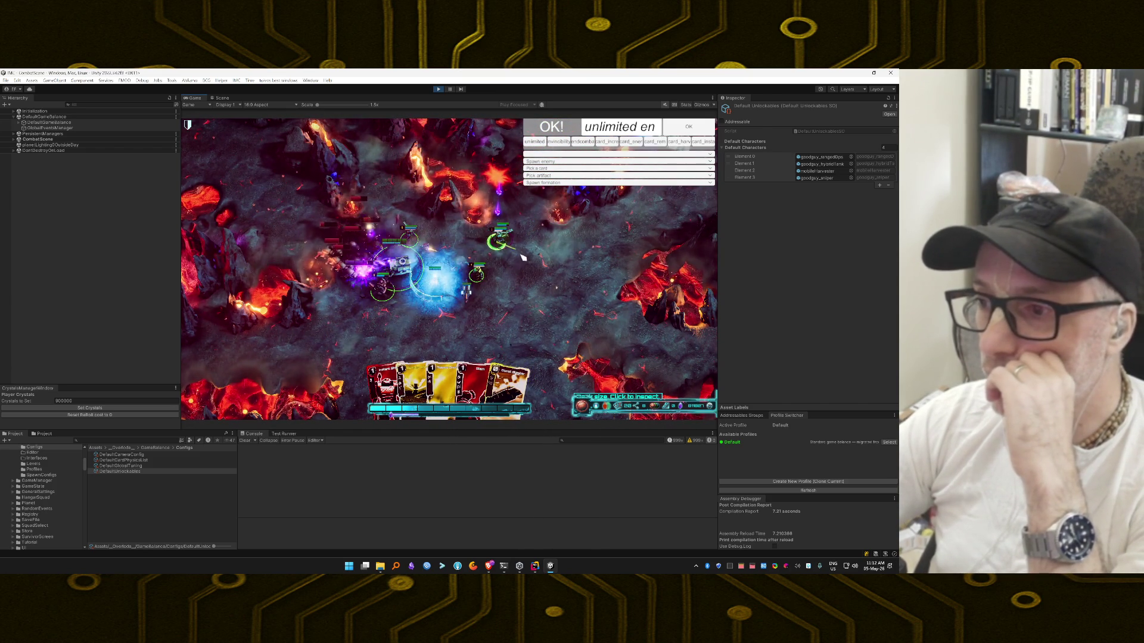
Step: Play Boost Master, Slam, an aimed attack, Group Shield, Battle Banner and the red cone card
mouse_move(511, 362)
left_mouse_down()
mouse_move(500, 378)
mouse_move(523, 306)
left_mouse_up()
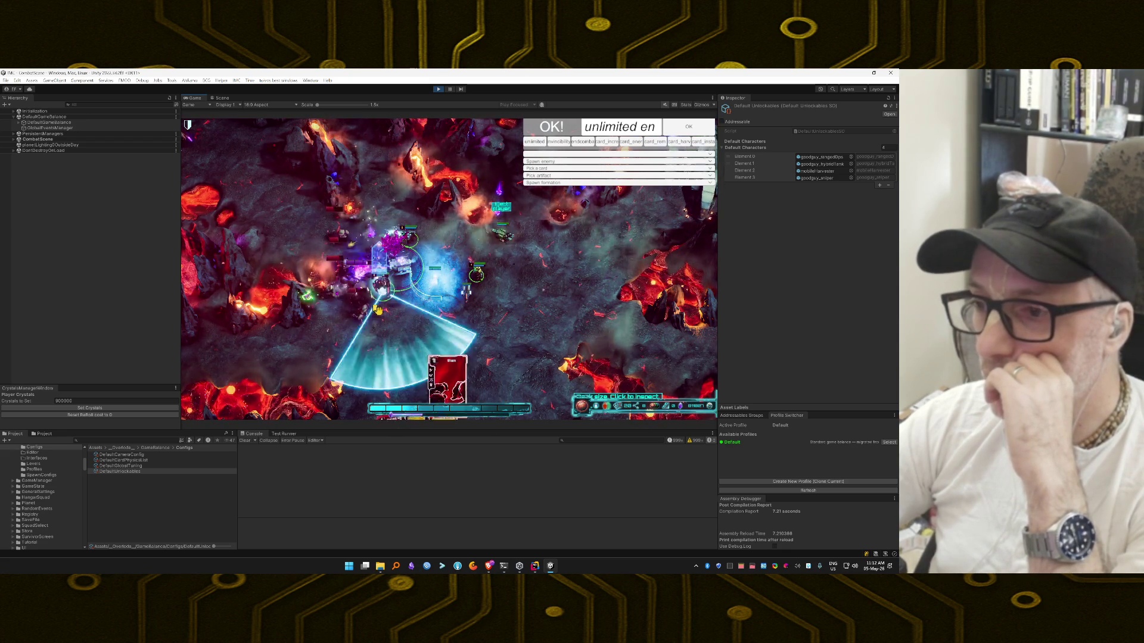
left_click_drag(378, 309, 379, 310)
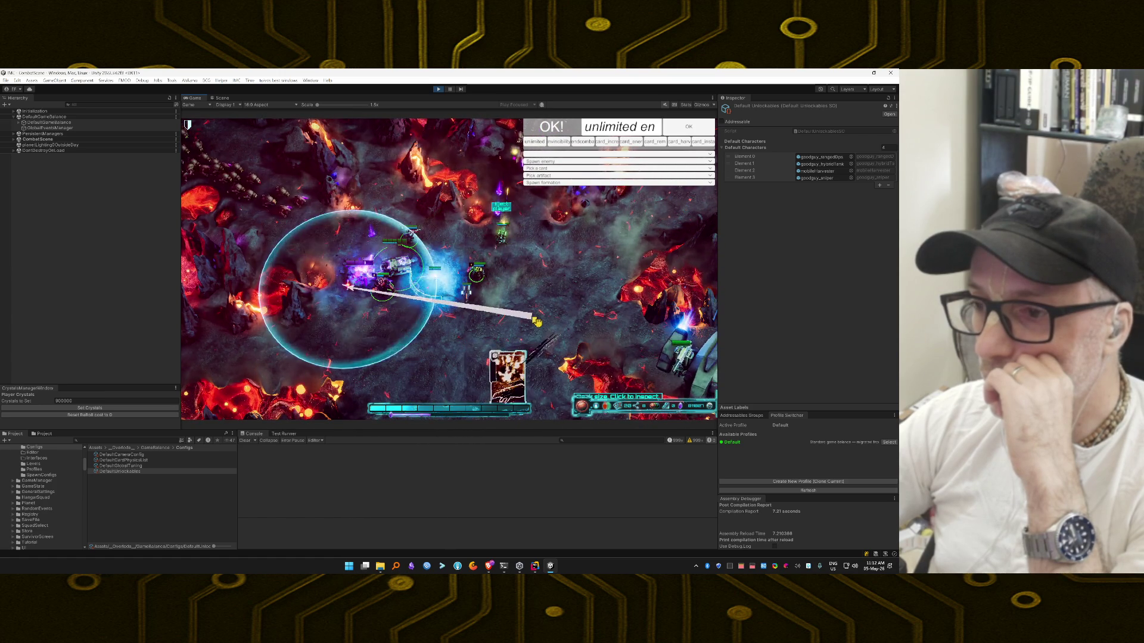
left_click_drag(536, 321, 535, 320)
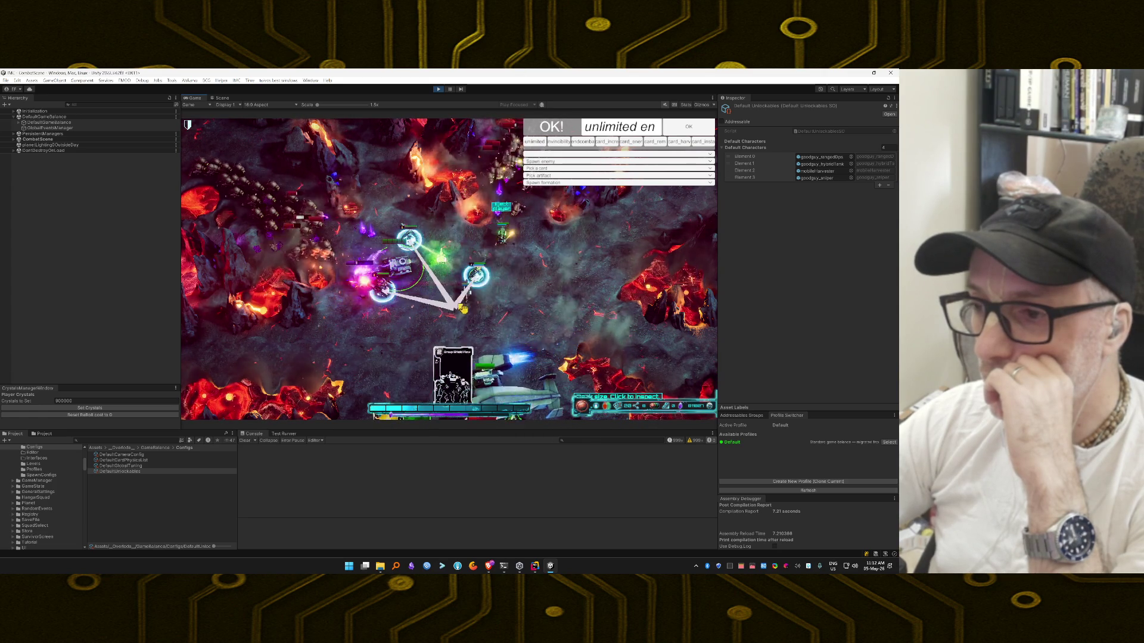
left_click_drag(463, 308, 461, 306)
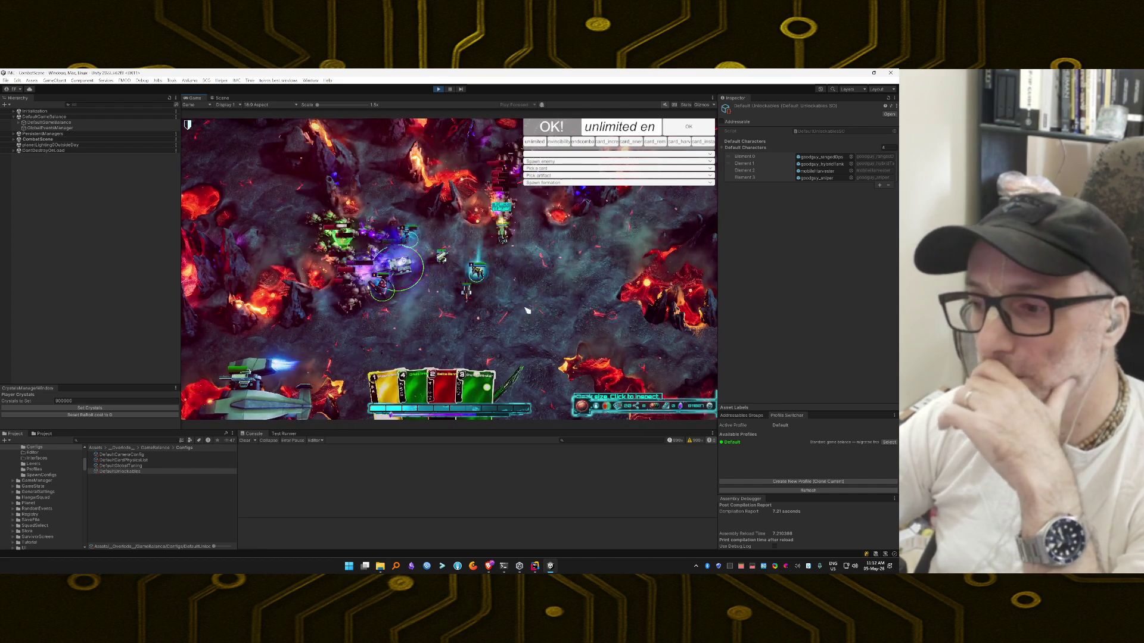
left_click_drag(425, 290, 422, 288)
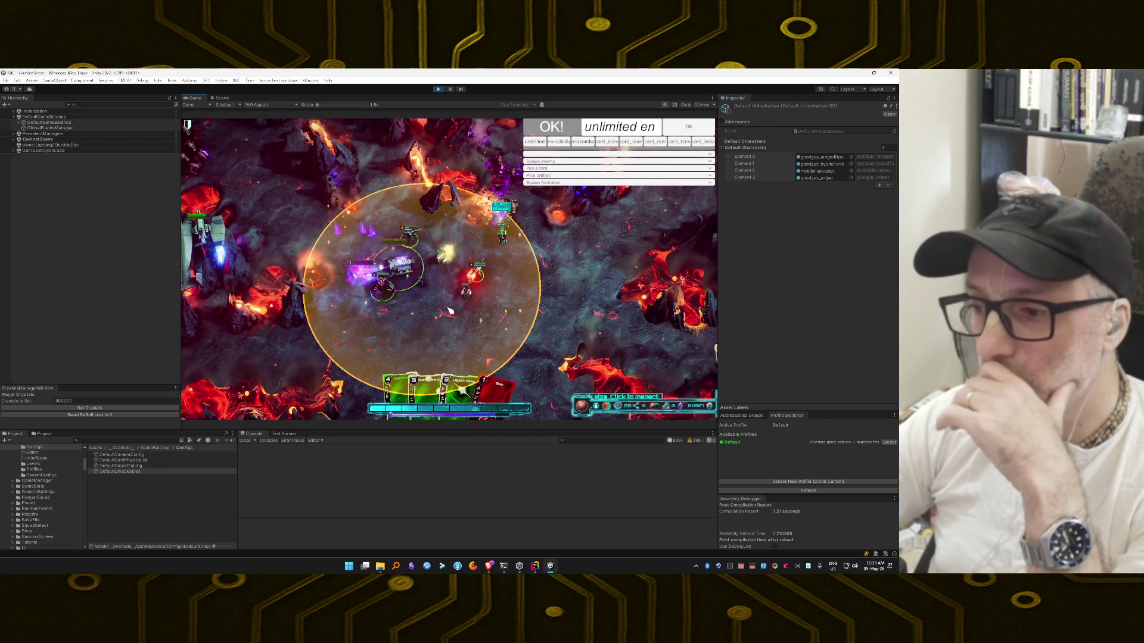
left_click_drag(515, 382, 330, 286)
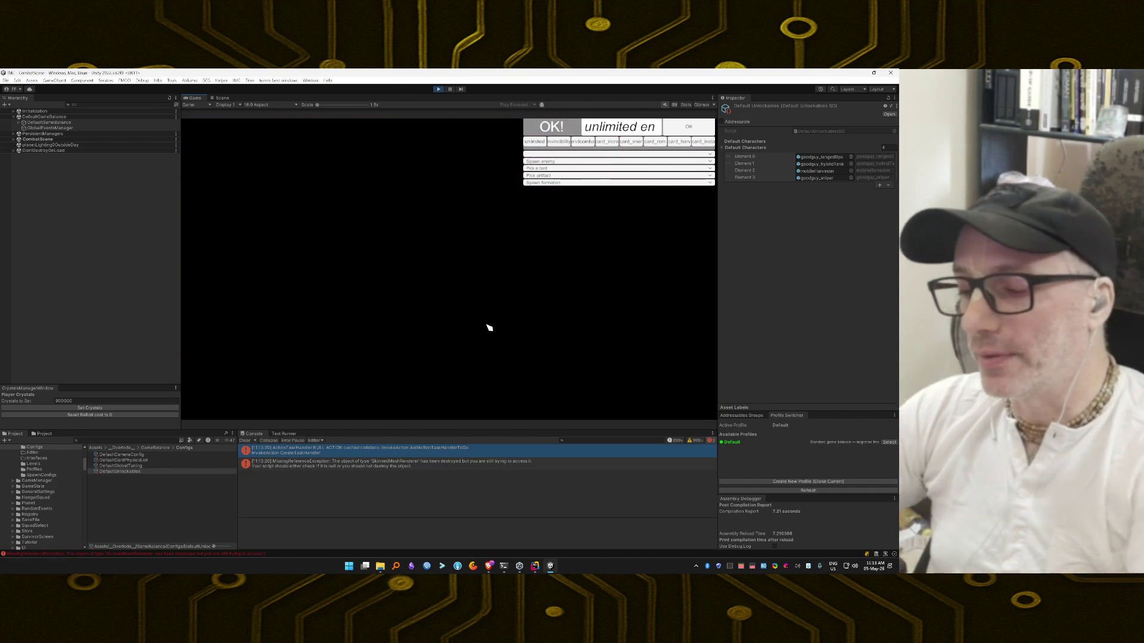
Step: Inspect the second Console error's stack trace, then skip the loot rewards and confirm continuing
left_click(464, 465)
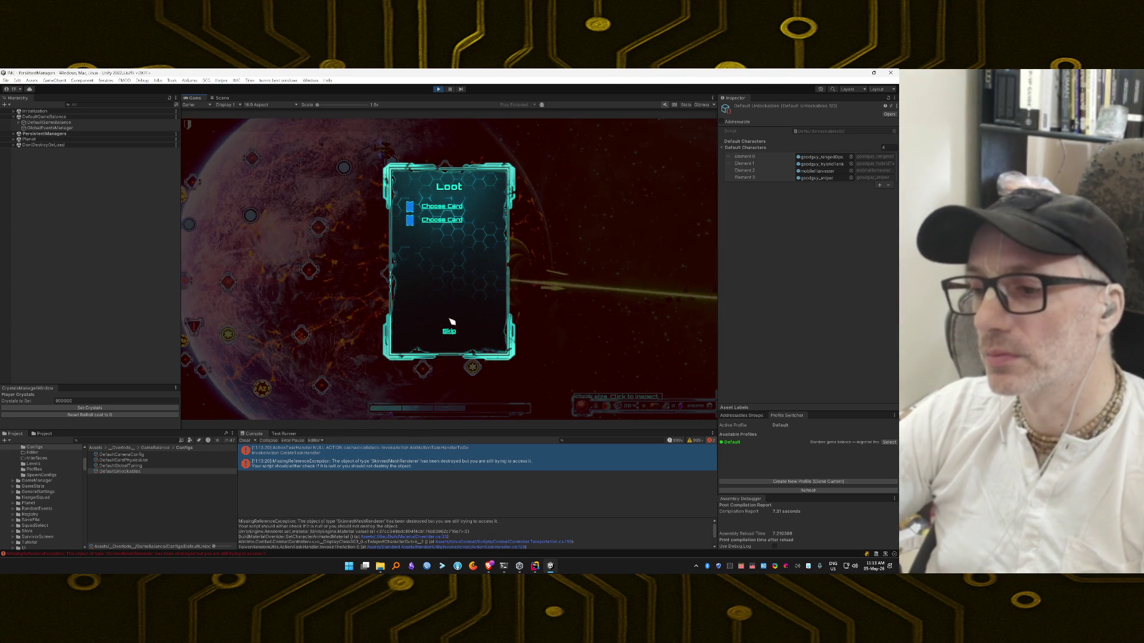
left_click(449, 332)
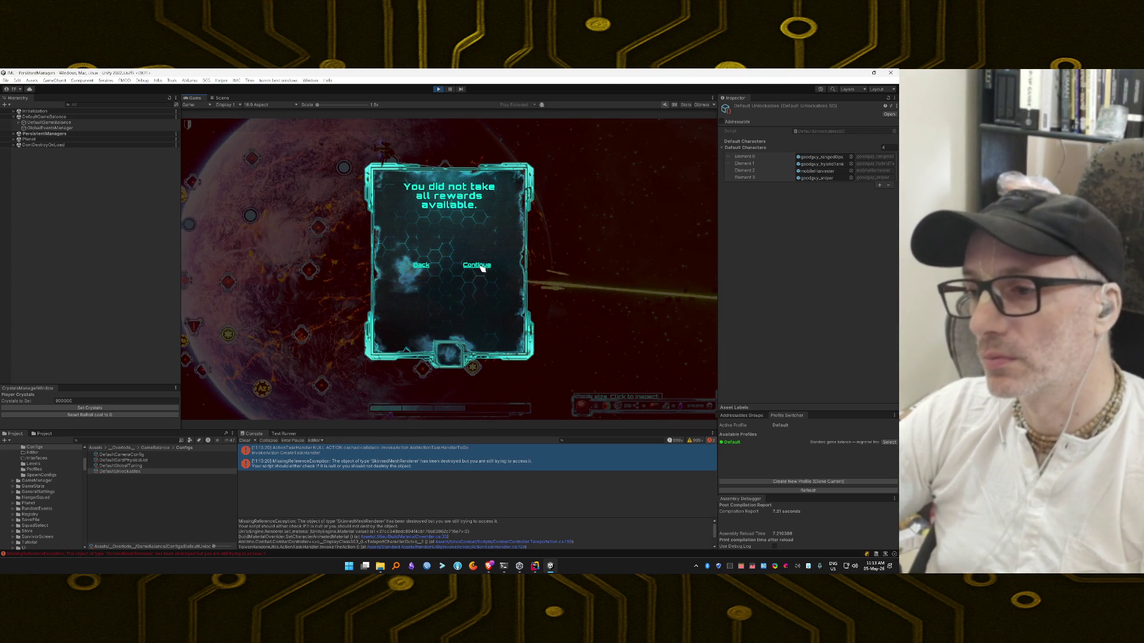
left_click(481, 268)
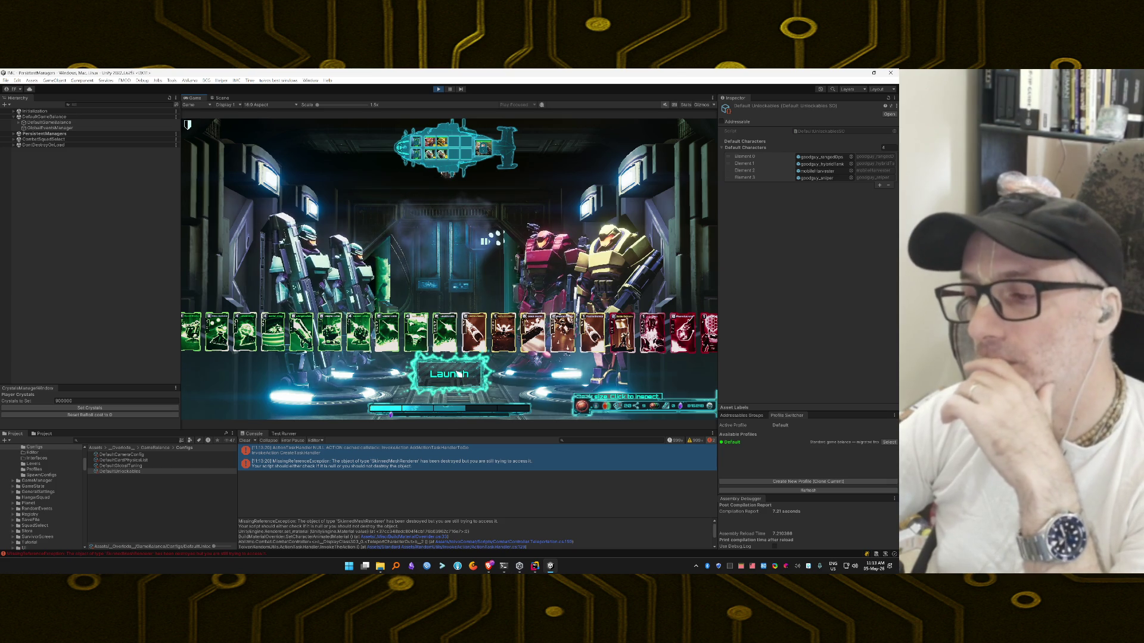
Step: Launch the squad into the next mission, Battle over Azmonite
left_click(448, 374)
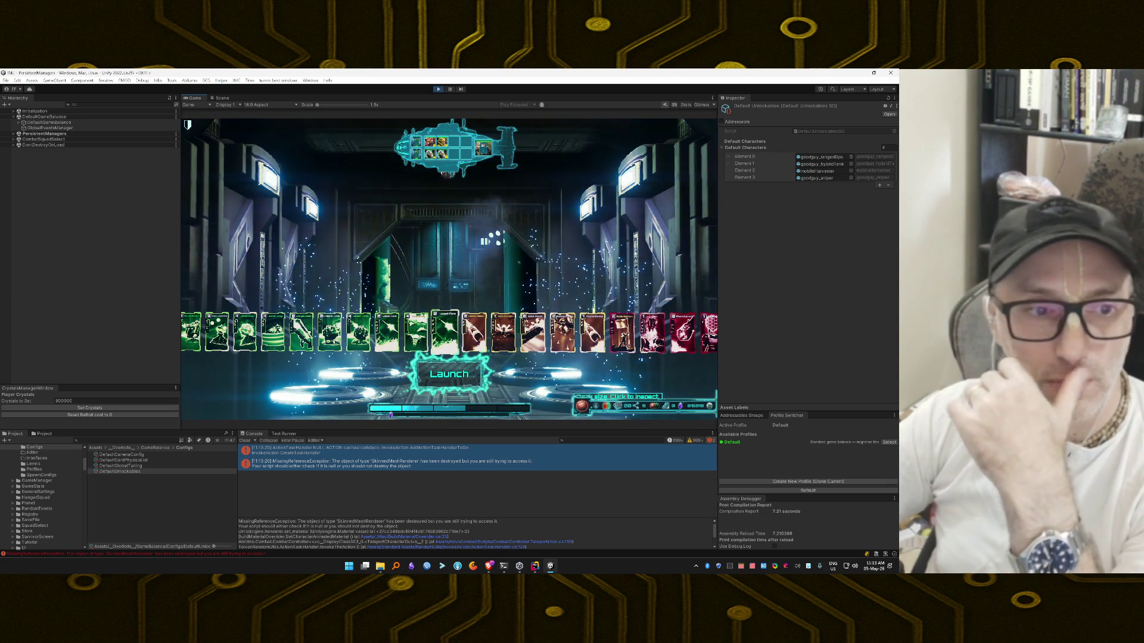
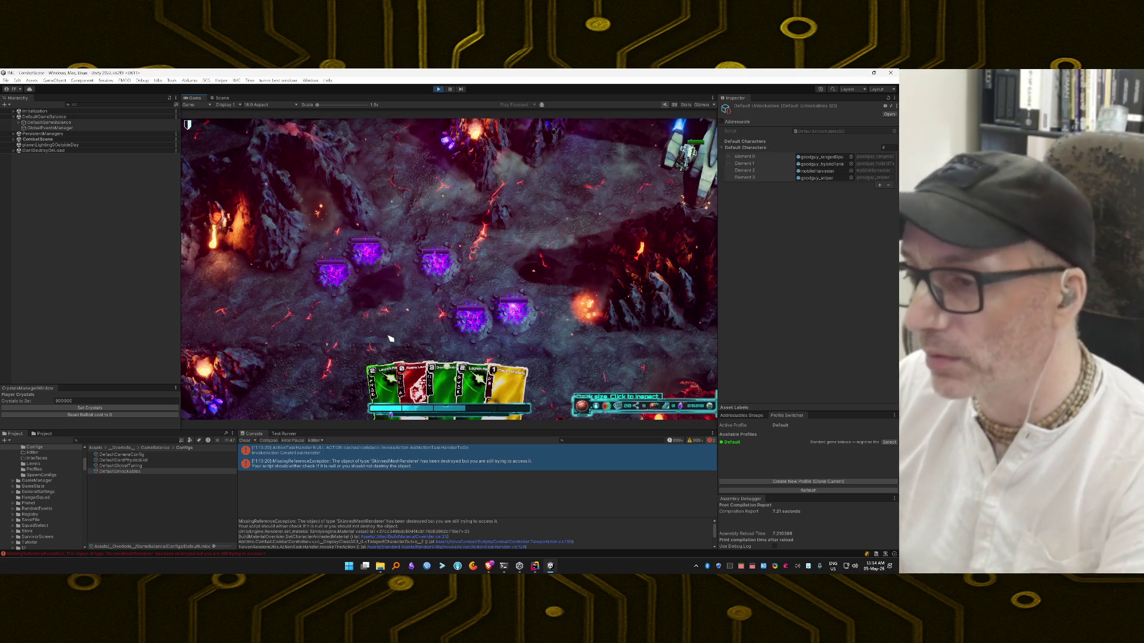
Step: Enable the invincibility cheat and clear the old errors from the Console
key("grave")
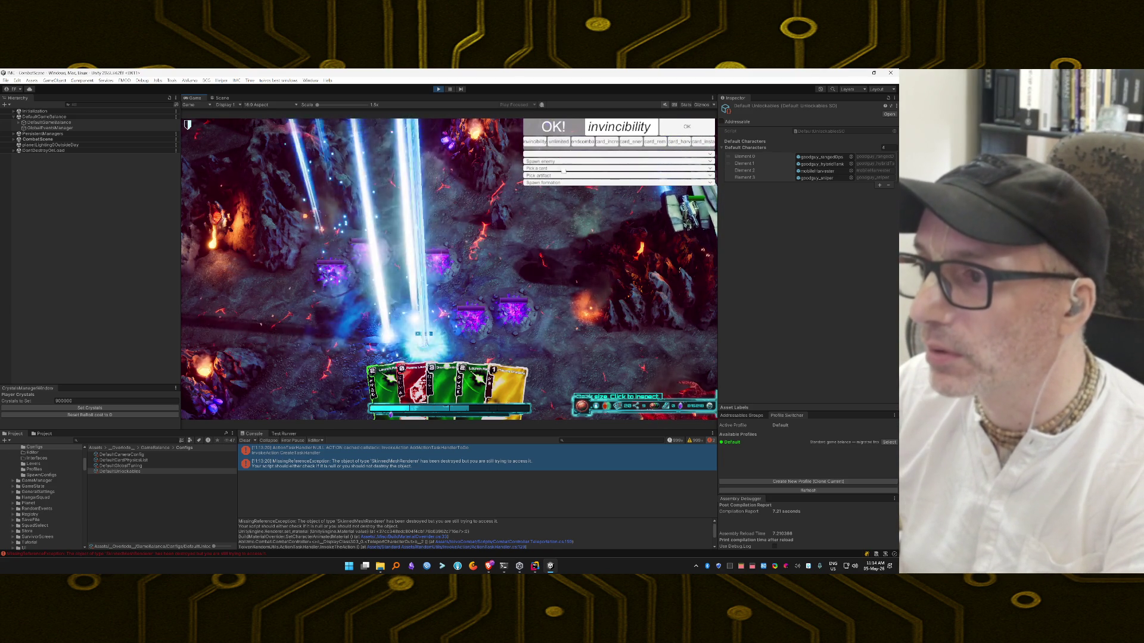
key("Return")
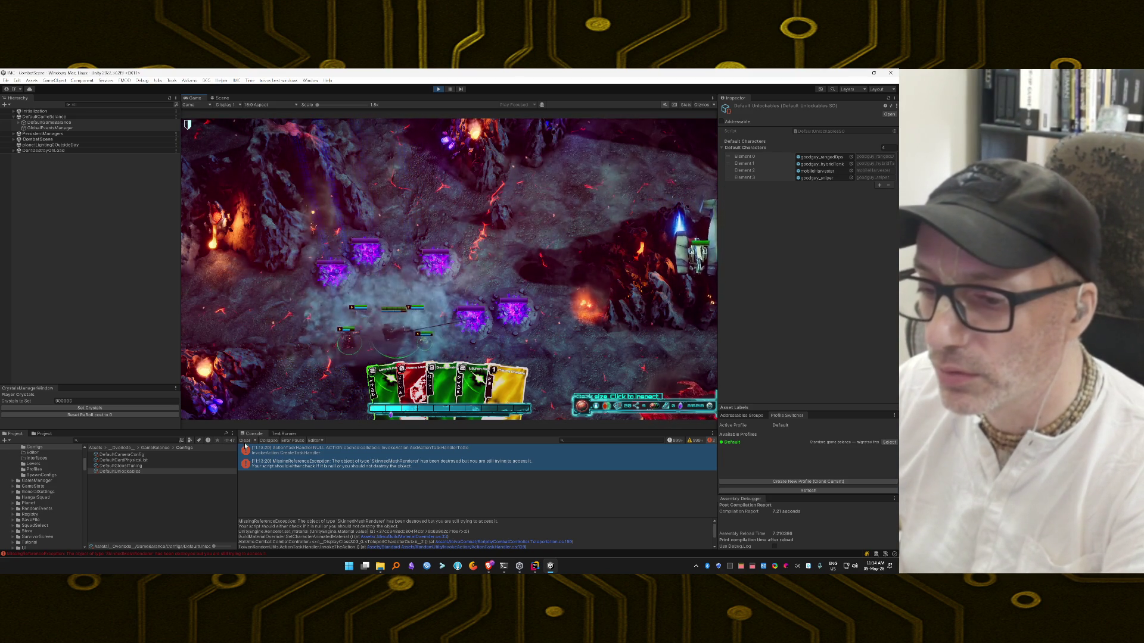
left_click(245, 441)
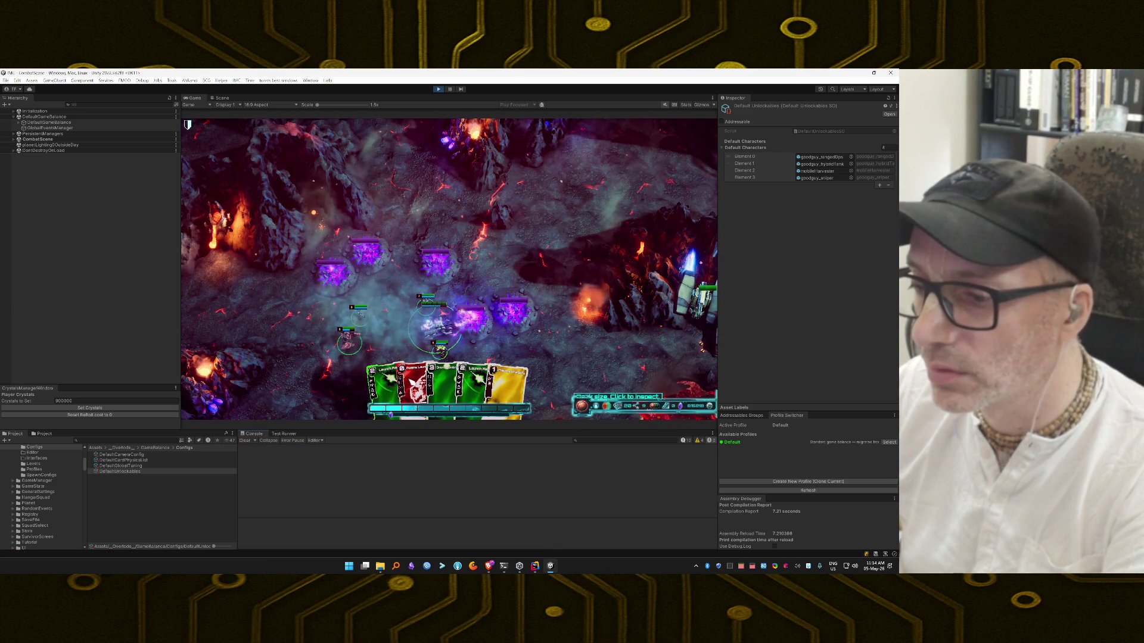
Step: Play the Plasma Launcher, Drone Controller, Launch Flare, Plasma Turret, Slam and Shield Array cards
left_click(414, 380)
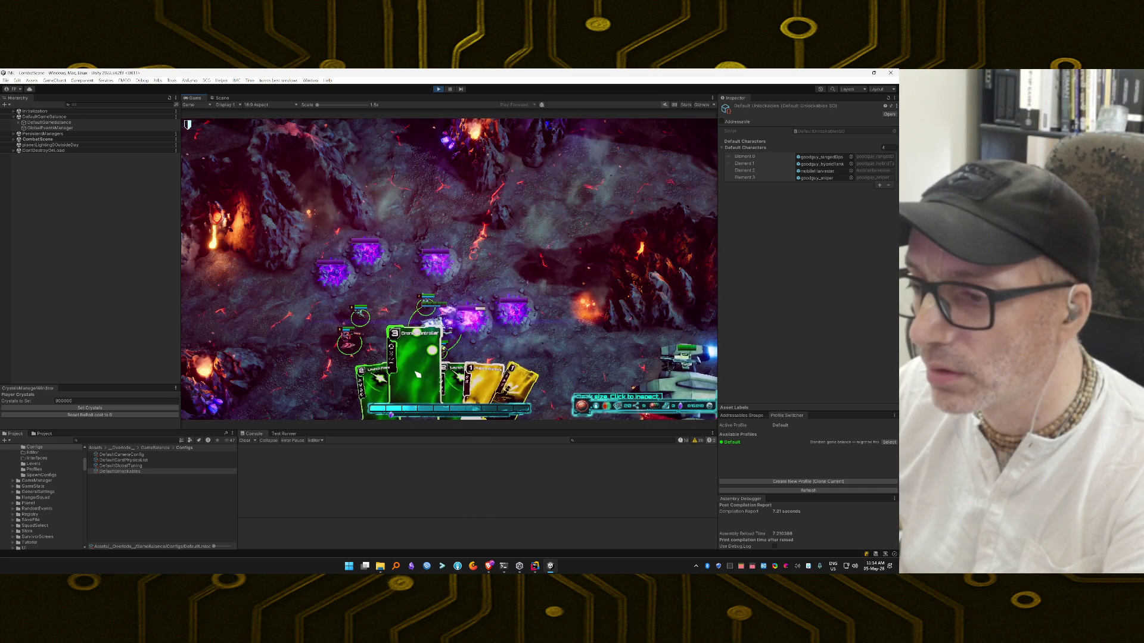
left_click_drag(418, 376, 385, 193)
mouse_move(417, 382)
left_mouse_down()
mouse_move(498, 255)
mouse_move(391, 191)
left_mouse_up()
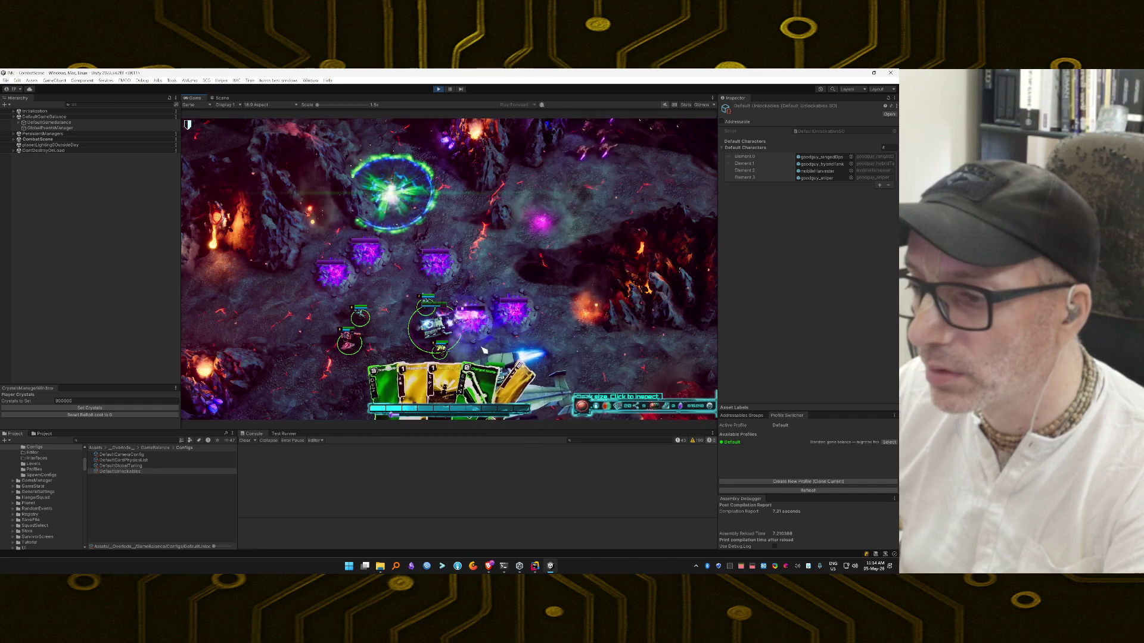
left_click_drag(492, 303, 493, 305)
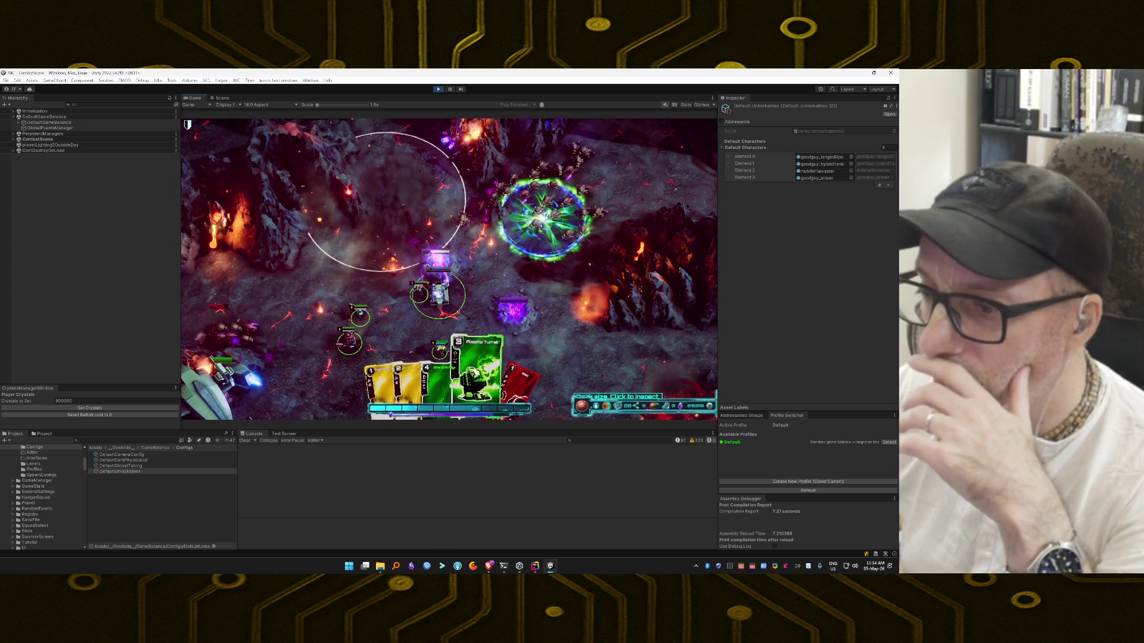
mouse_move(481, 323)
left_mouse_down()
mouse_move(457, 342)
mouse_move(679, 370)
left_mouse_up()
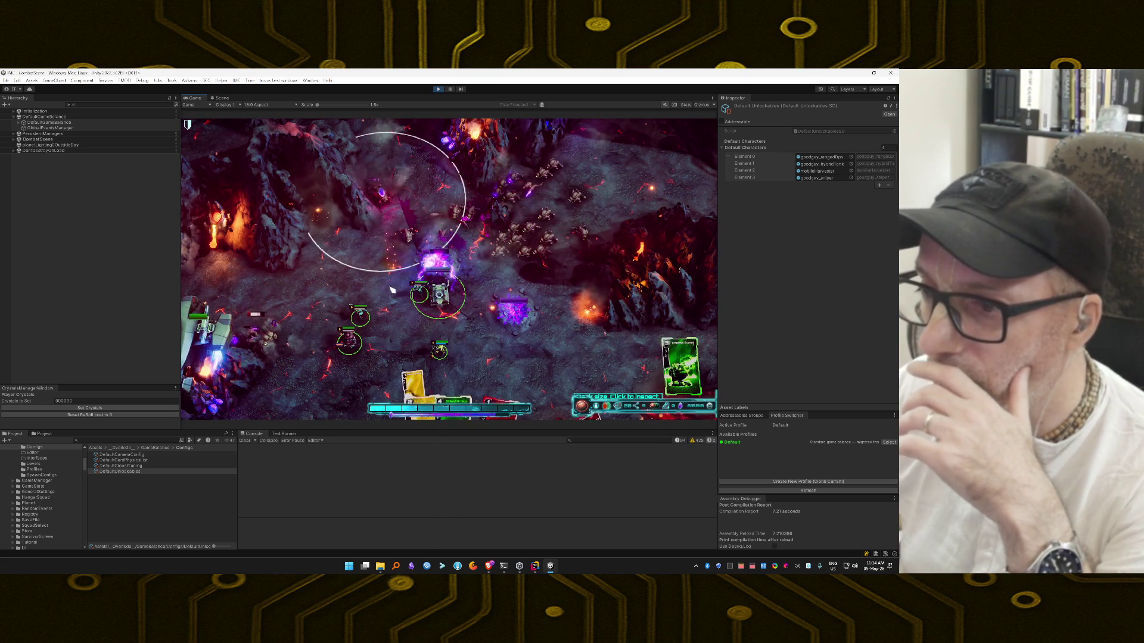
left_click(481, 290)
mouse_move(451, 379)
left_mouse_down()
mouse_move(411, 299)
mouse_move(351, 329)
left_mouse_up()
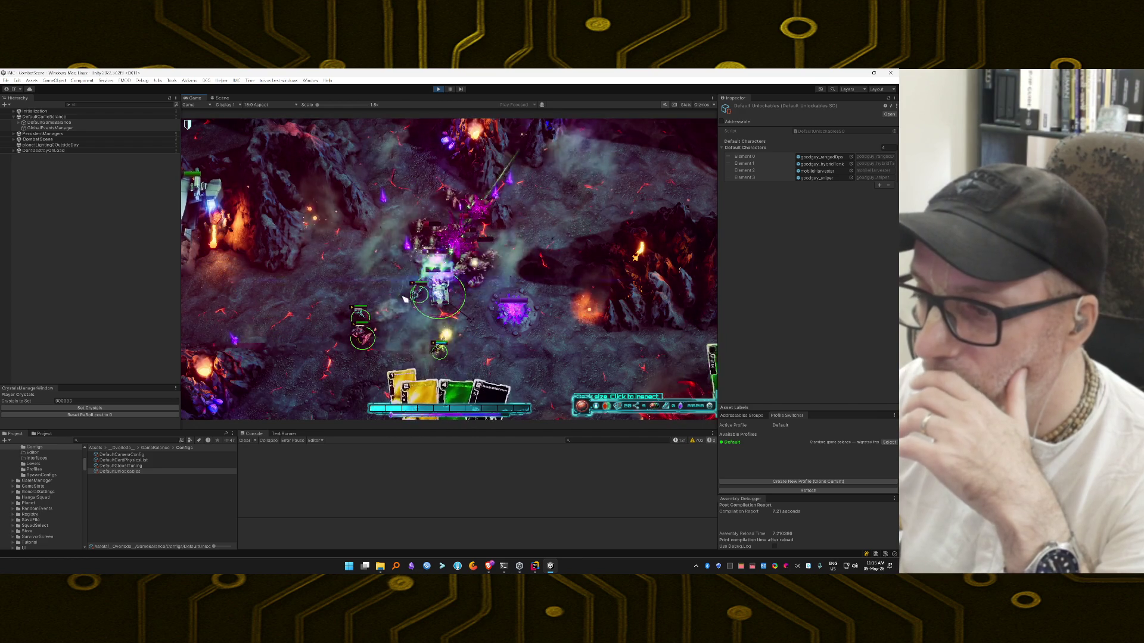
Step: Keep casting yellow, green and red cards at the enemies until the mission succeeds
mouse_move(411, 391)
left_mouse_down()
mouse_move(434, 358)
mouse_move(455, 253)
left_mouse_up()
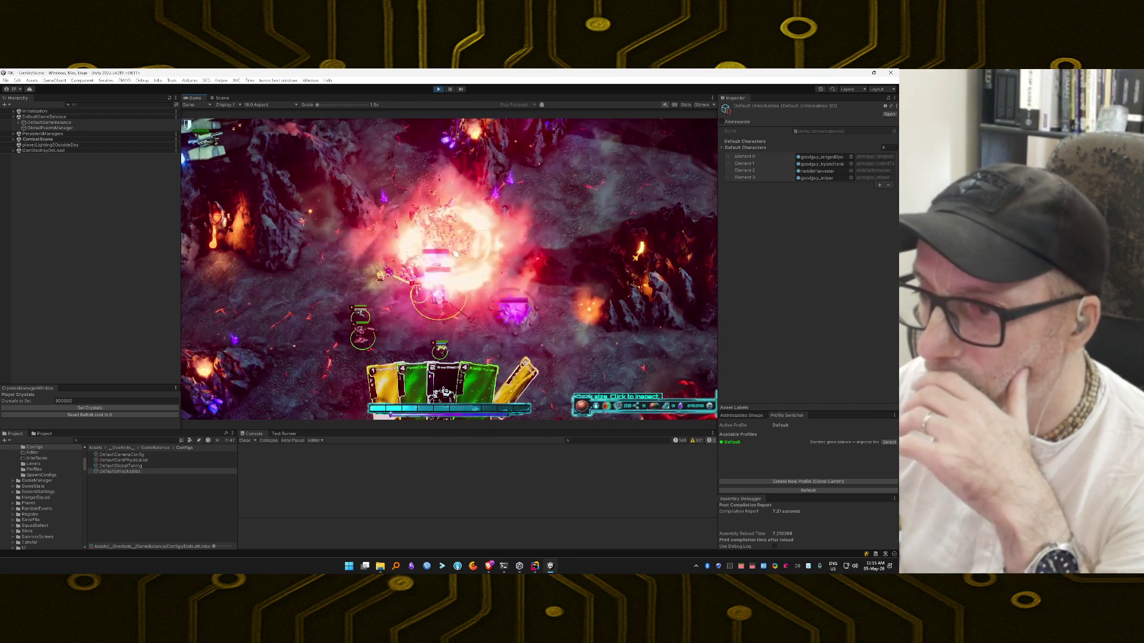
left_click_drag(513, 376, 511, 252)
left_click_drag(456, 381, 468, 316)
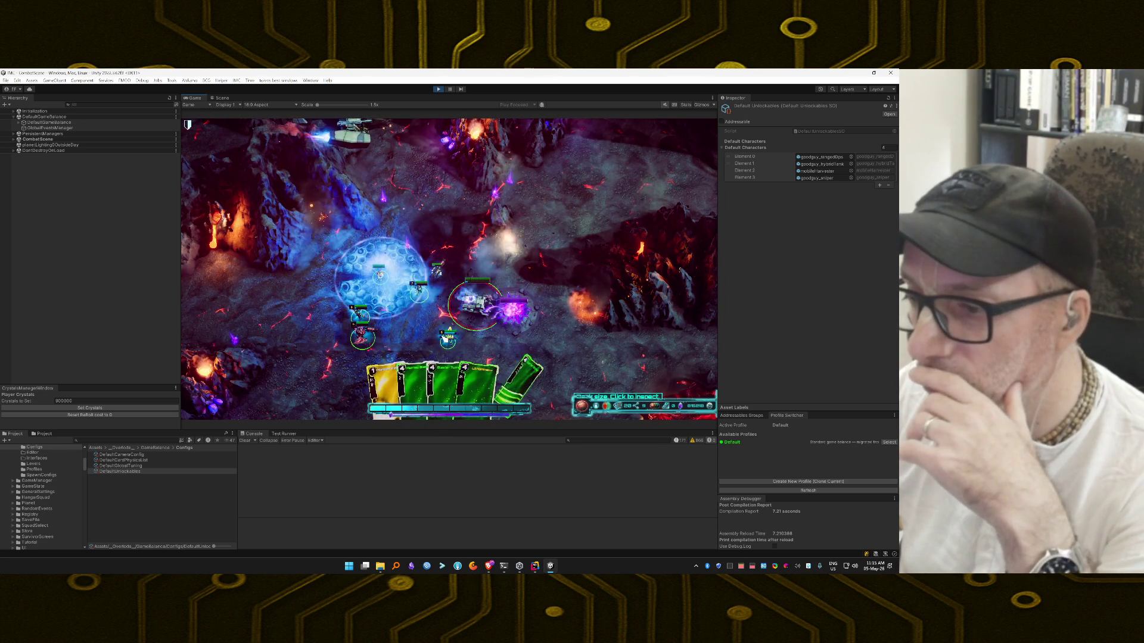
left_click_drag(444, 382, 457, 263)
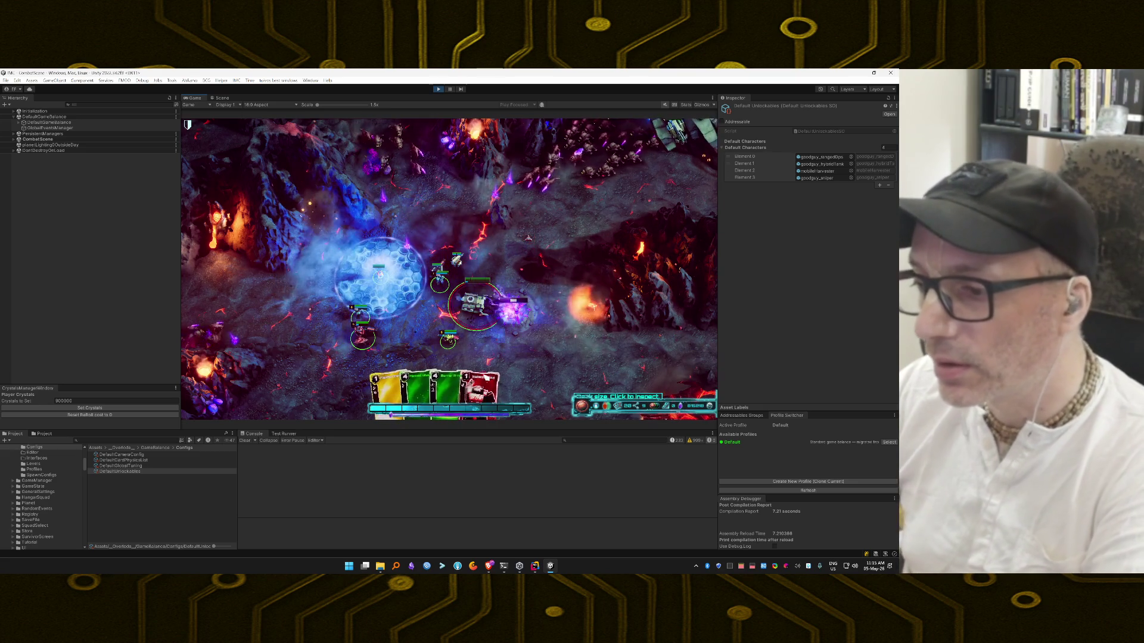
left_click(482, 276)
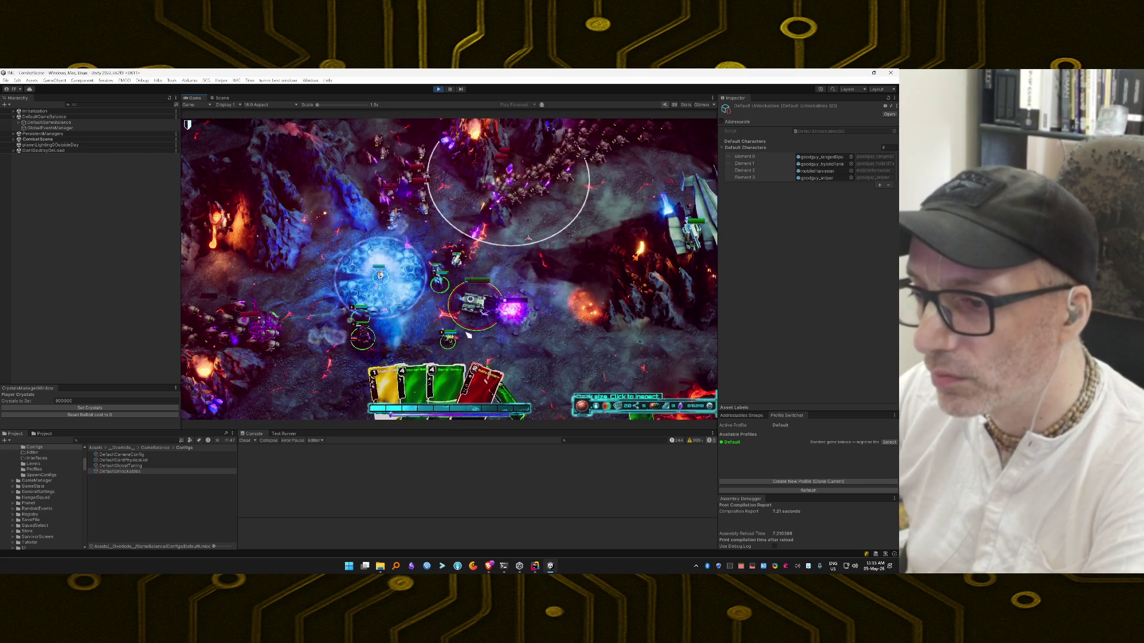
key("1")
left_click(539, 317)
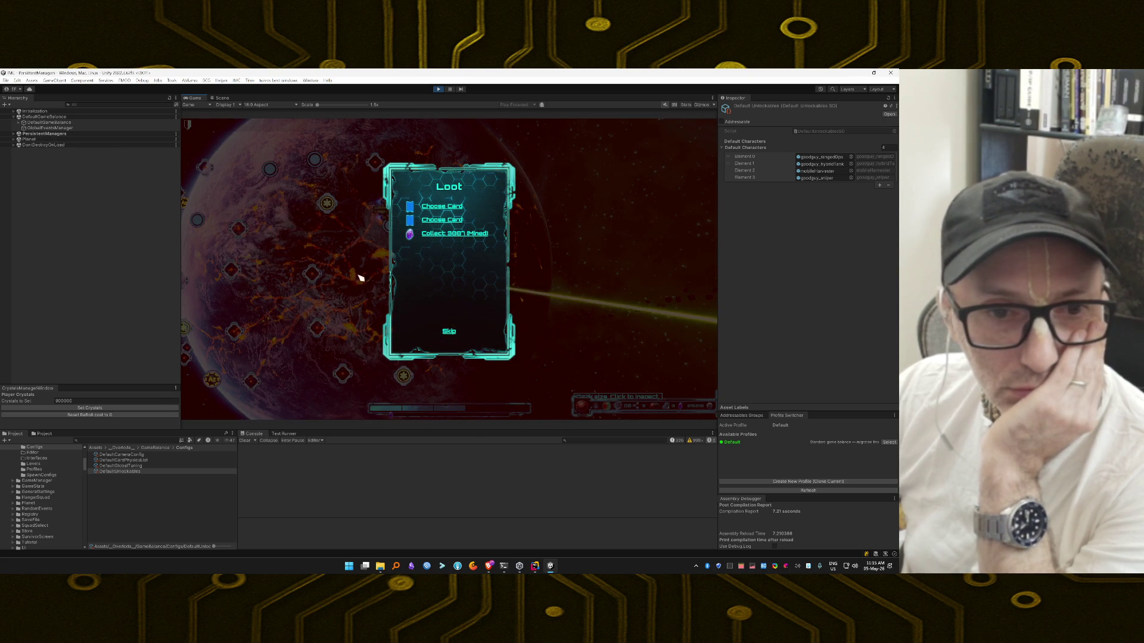
Step: Collect the mined crystals, skip other loot, dismiss the Boss Node screen, then switch to the terminal
left_click(455, 233)
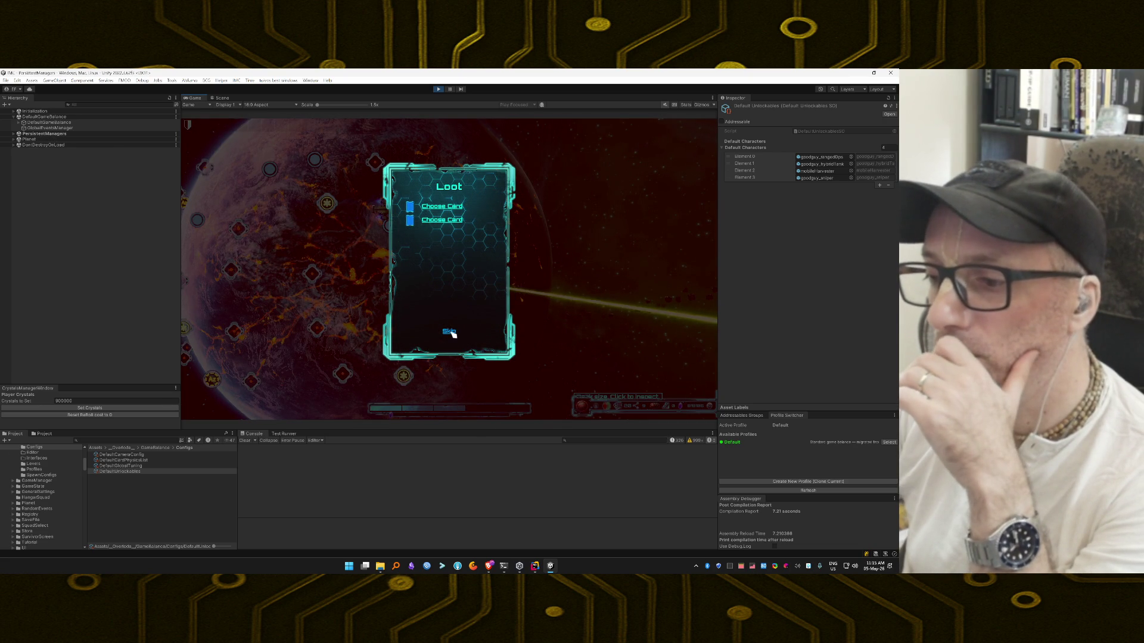
left_click(449, 331)
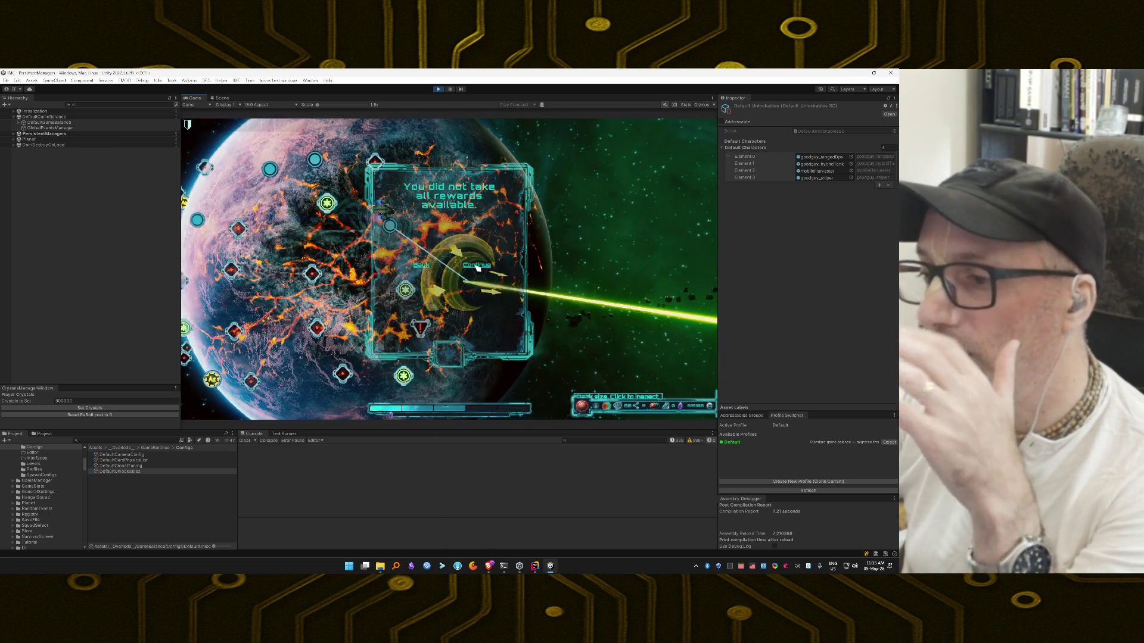
left_click(478, 266)
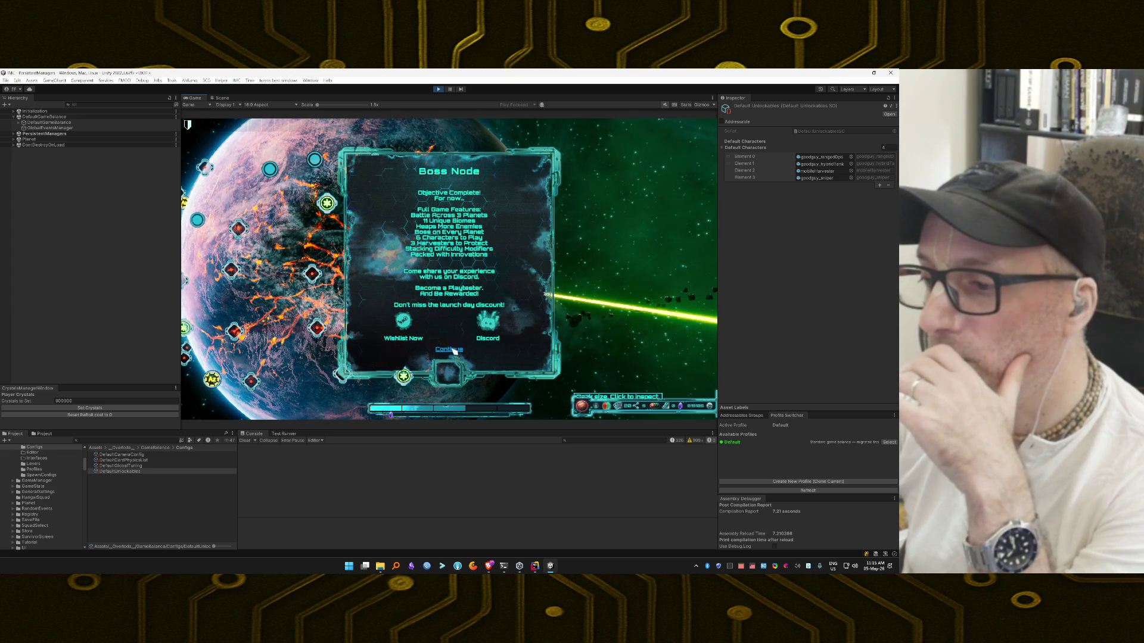
left_click(451, 350)
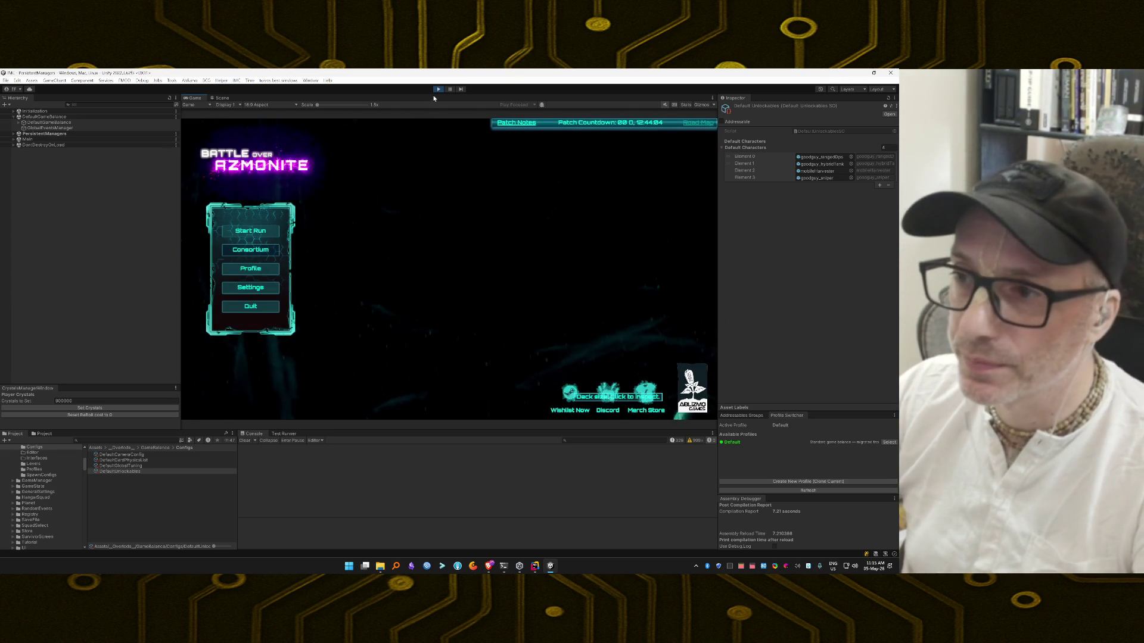
left_click(502, 570)
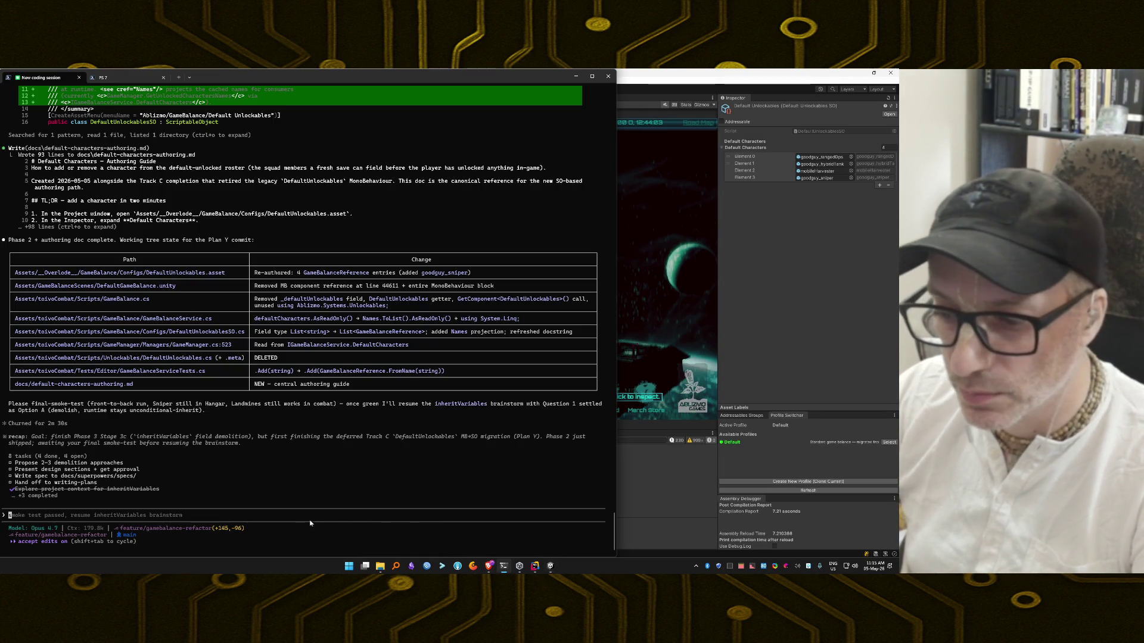
Step: Write that Unity was restarted and all three characters tested without trouble, with one exception
type("Restarte")
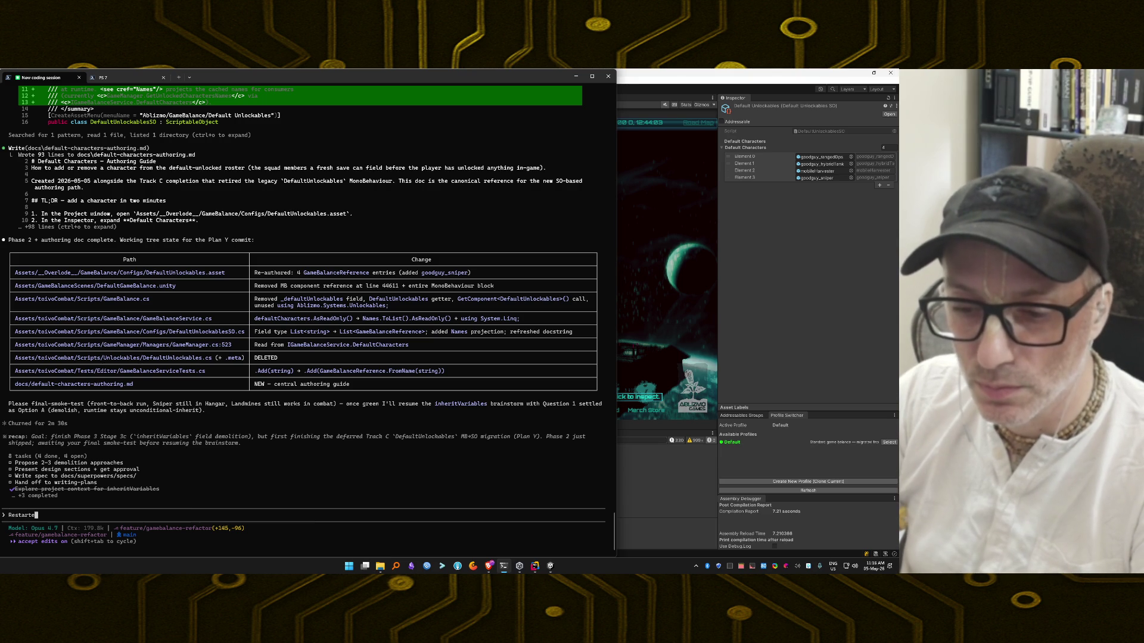
type("d Unity and te")
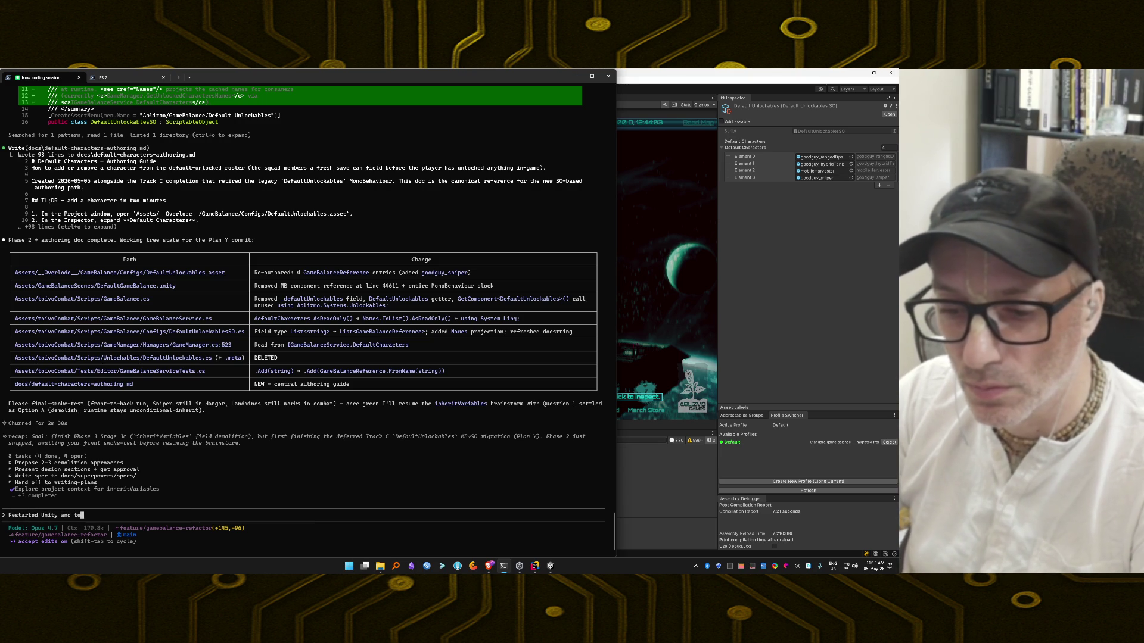
type("sted with all ")
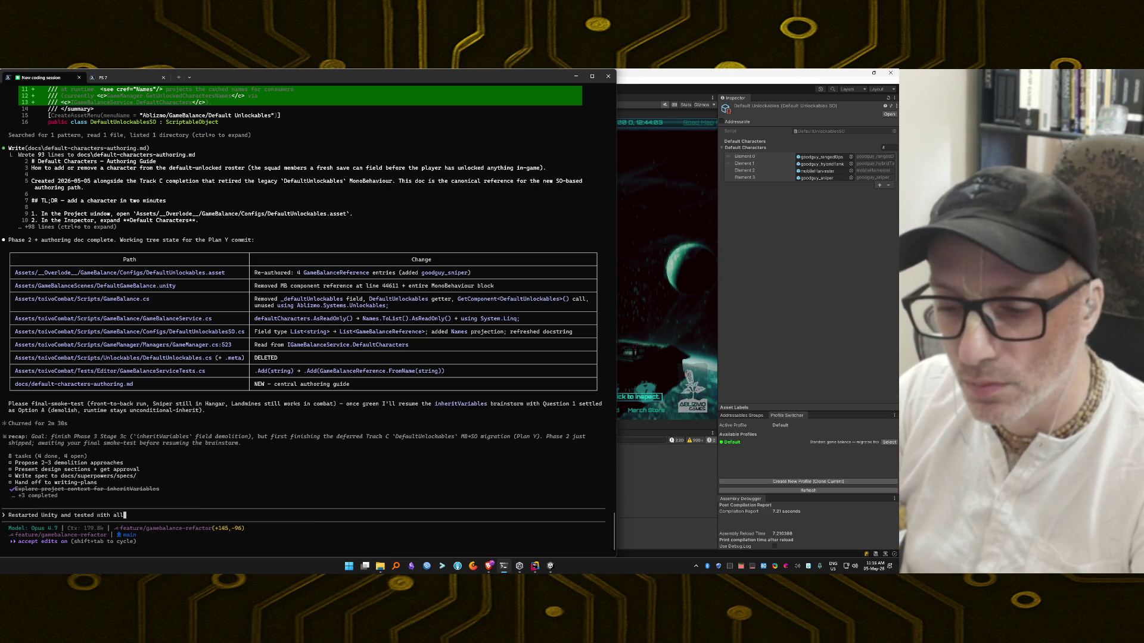
type("three ")
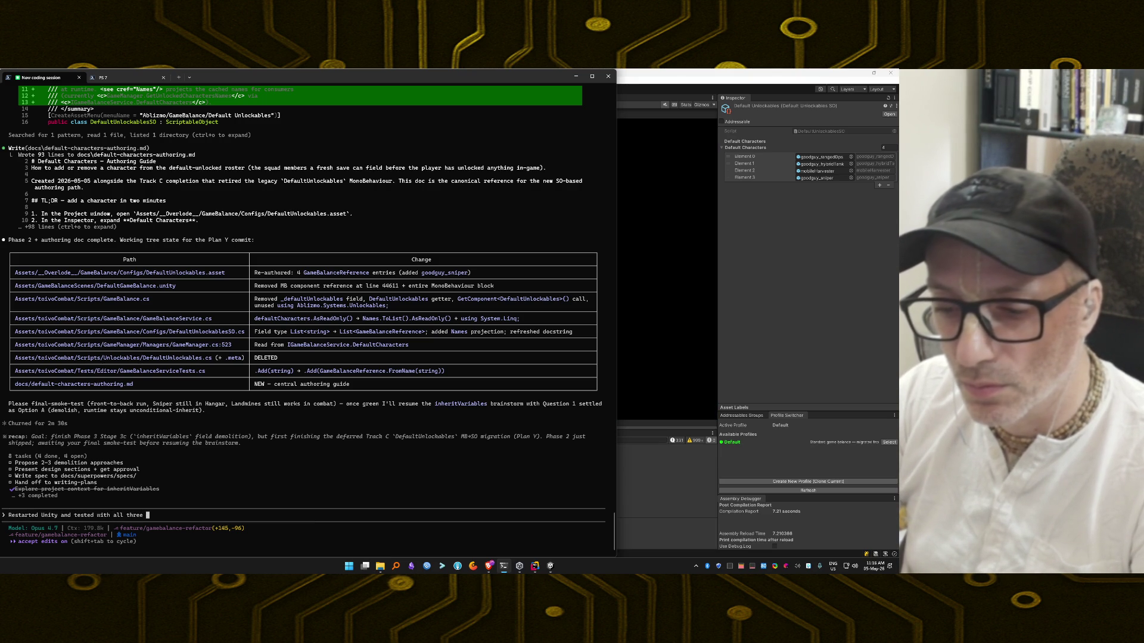
type("cha")
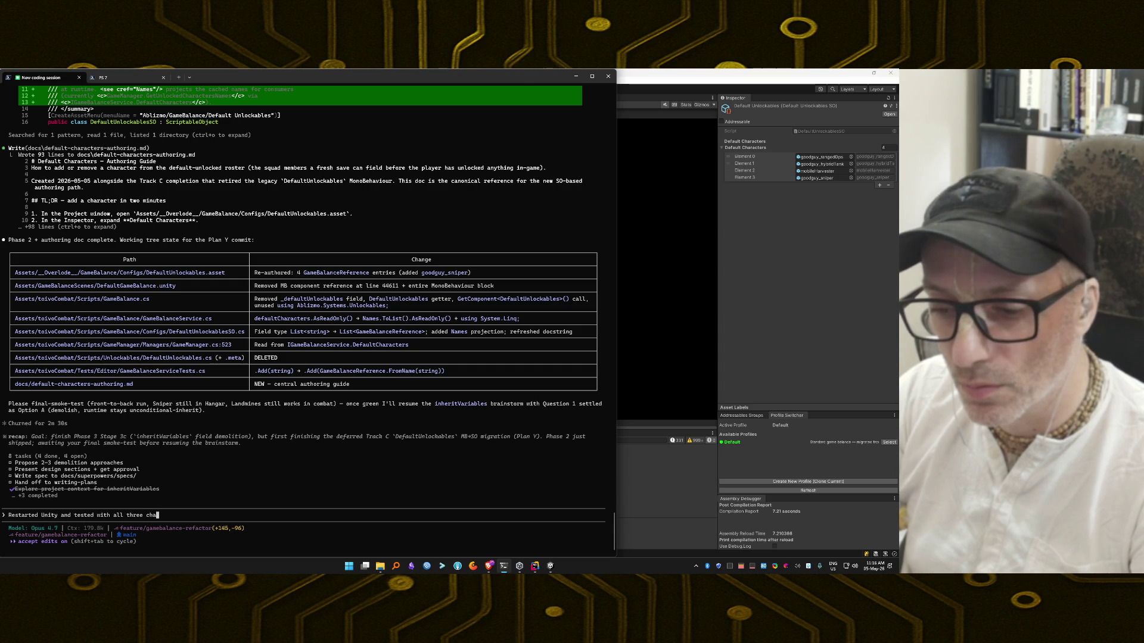
type("racters, the combat")
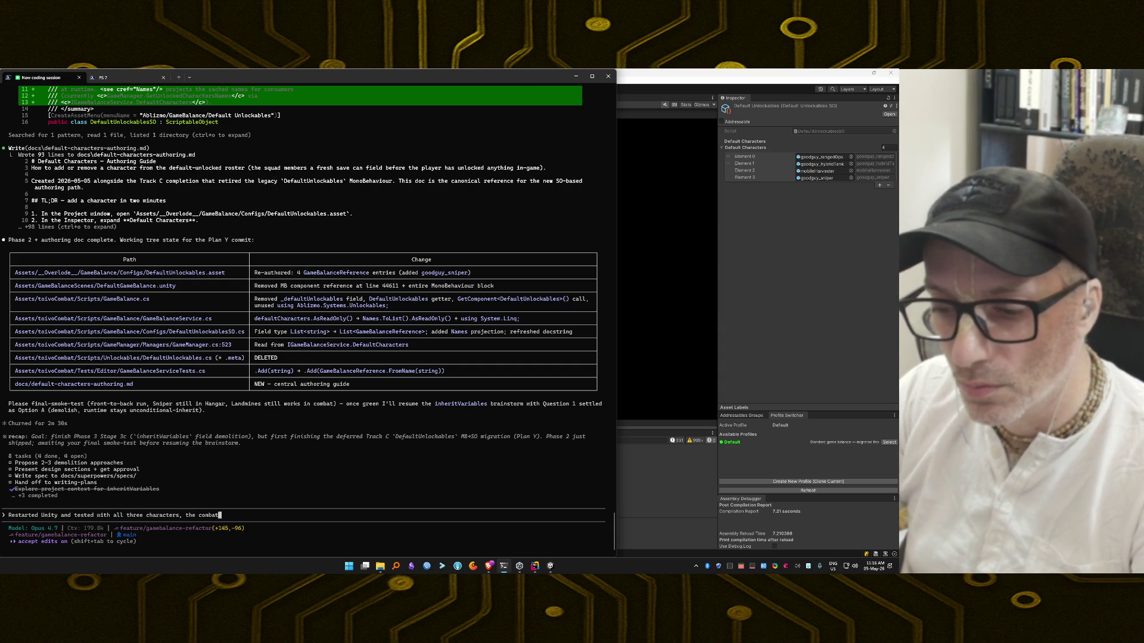
key("BackSpace")
key("BackSpace")
key("BackSpace")
key("BackSpace")
key("BackSpace")
key("BackSpace")
type("games goes")
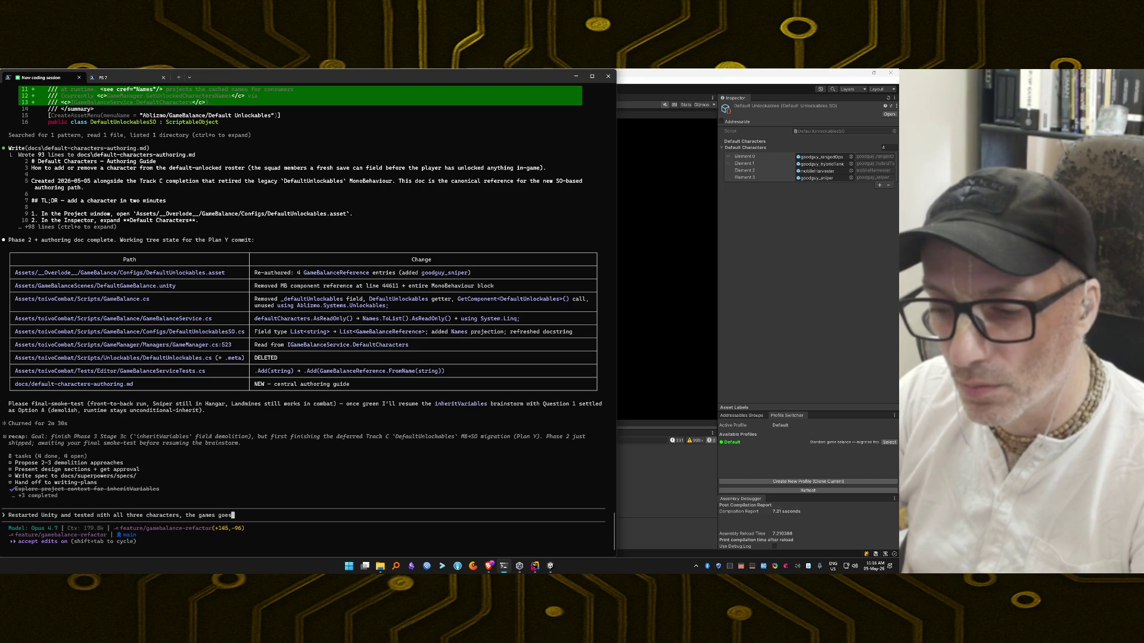
type(" withopu")
key("BackSpace")
key("BackSpace")
key("BackSpace")
type("ut trouble a")
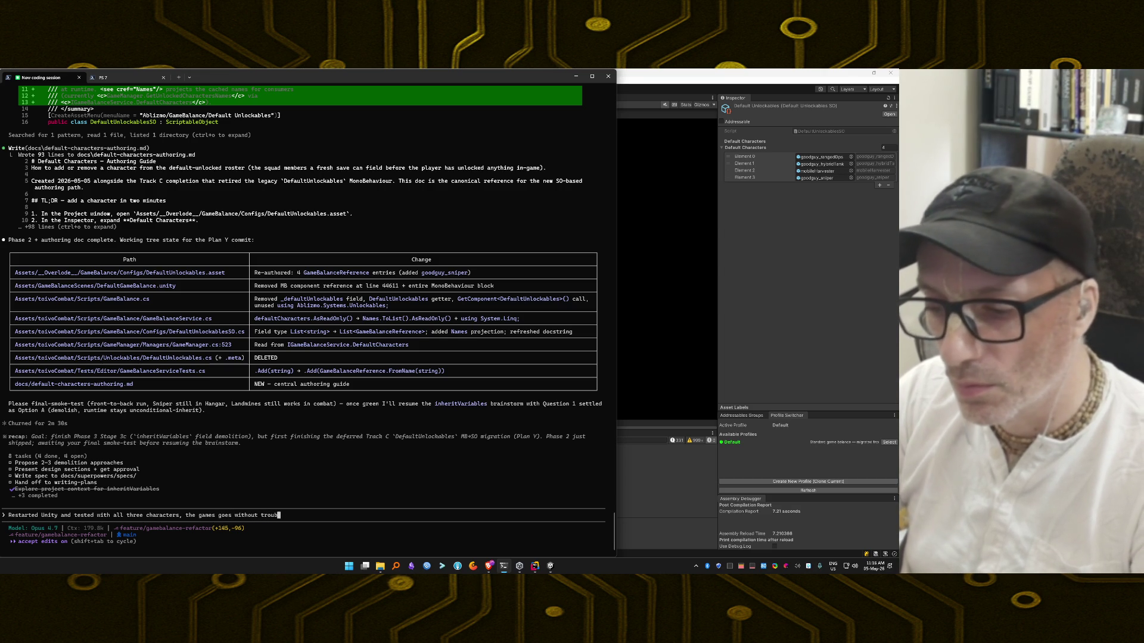
type("s usual e")
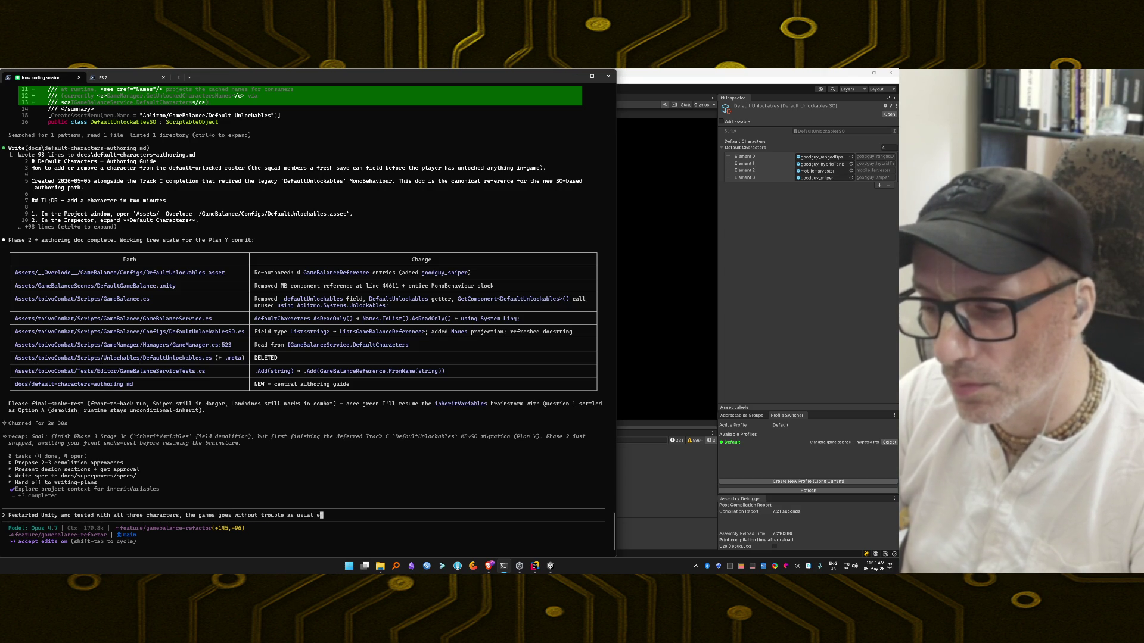
key("BackSpace")
key("BackSpace")
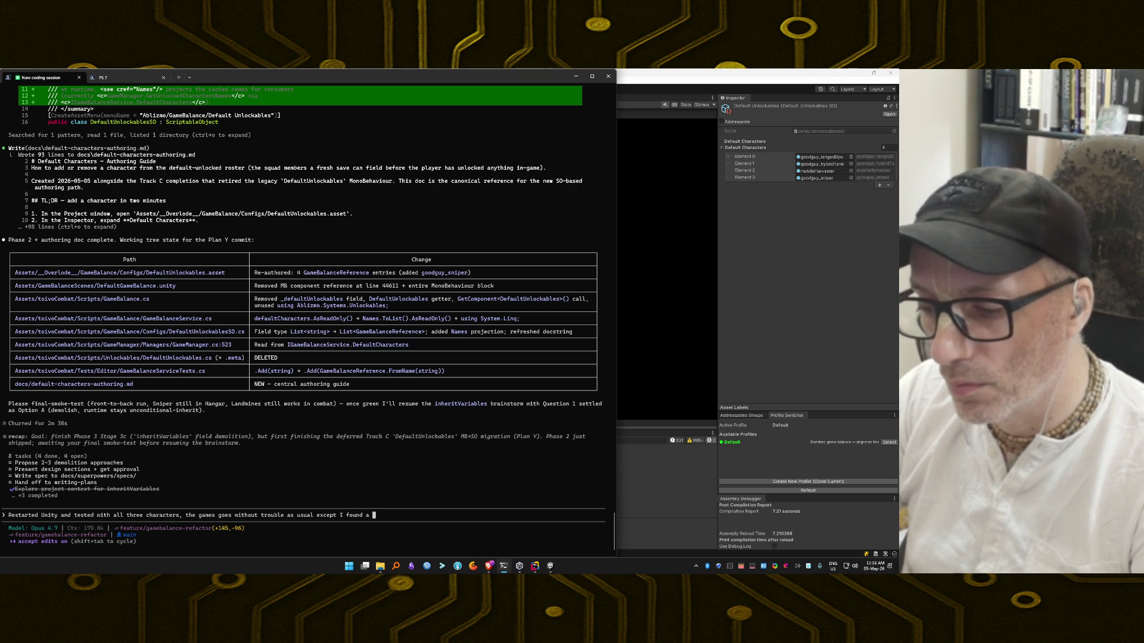
Step: Add that the error likely comes from an untested character after finishing a level, then paste and trim
type("new error I think due to n")
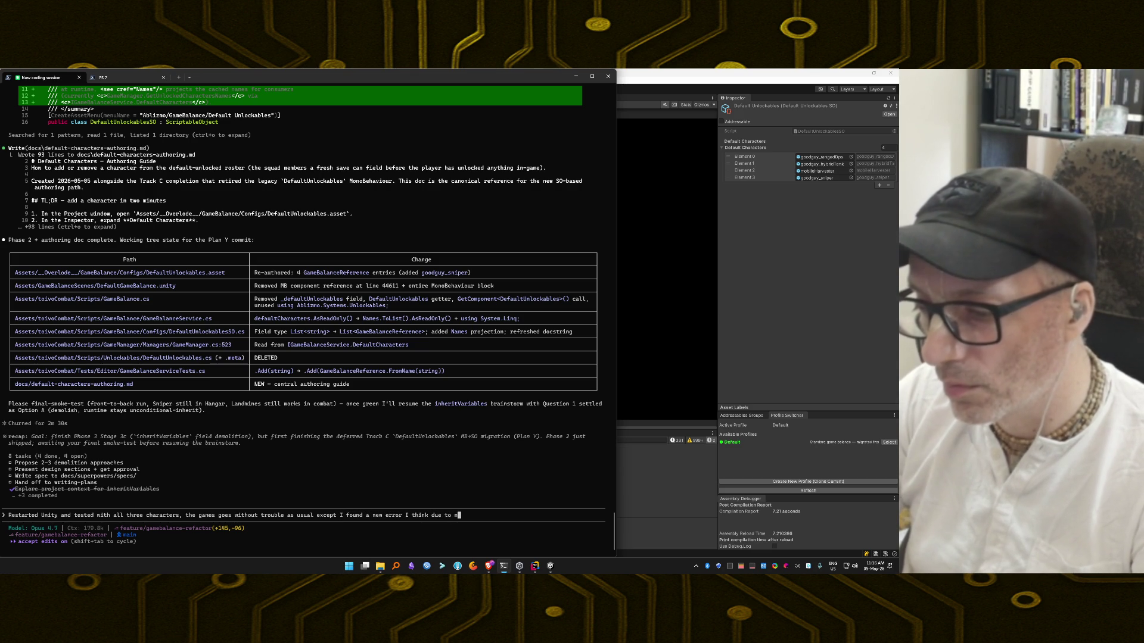
type("ever testing the Green (Snip")
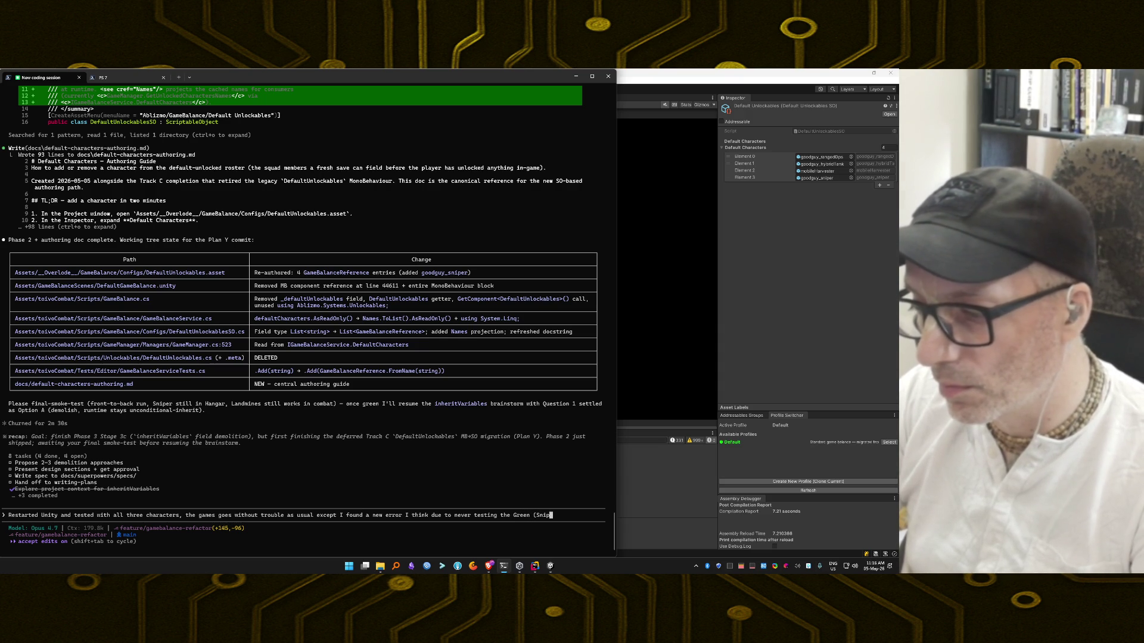
type("er) chara")
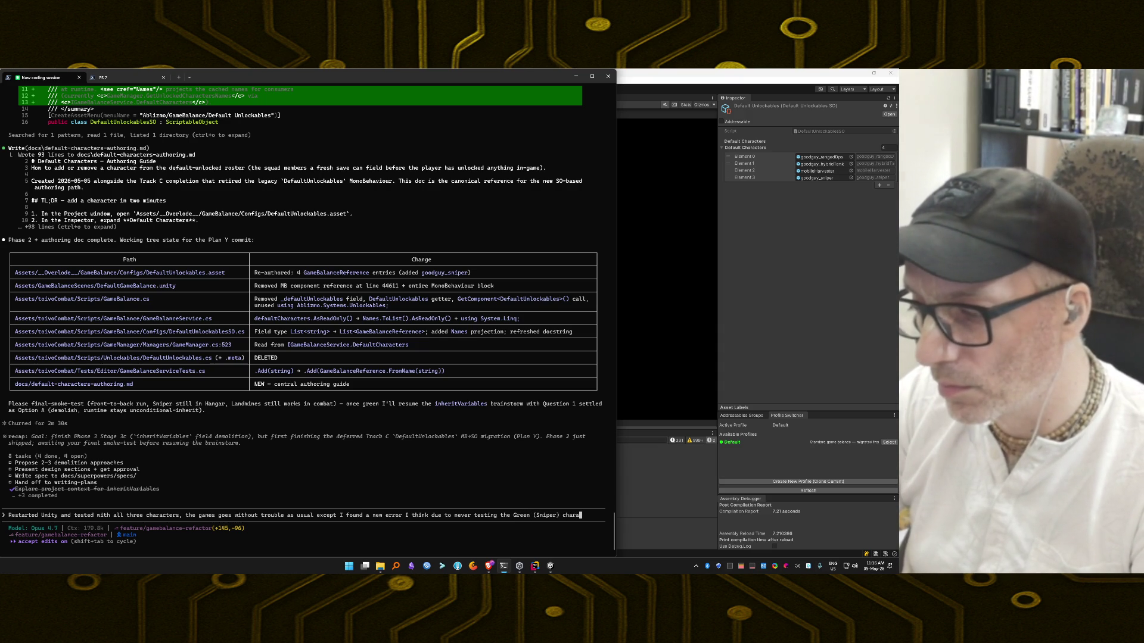
type("cter, when using the Manned Blaster, w")
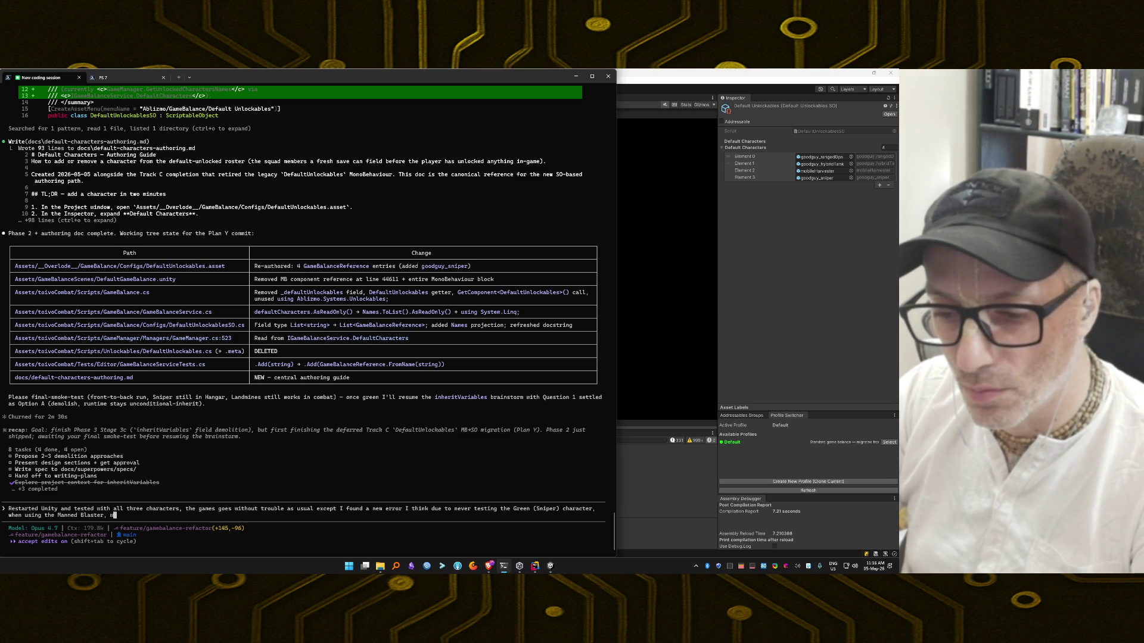
type("here you ")
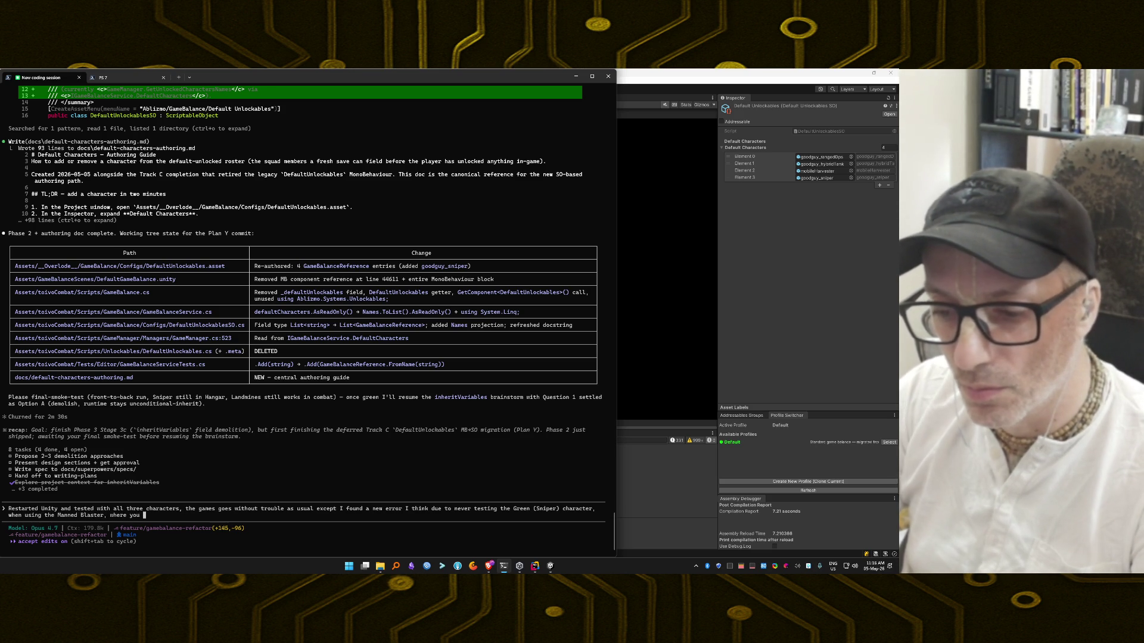
type("have to ")
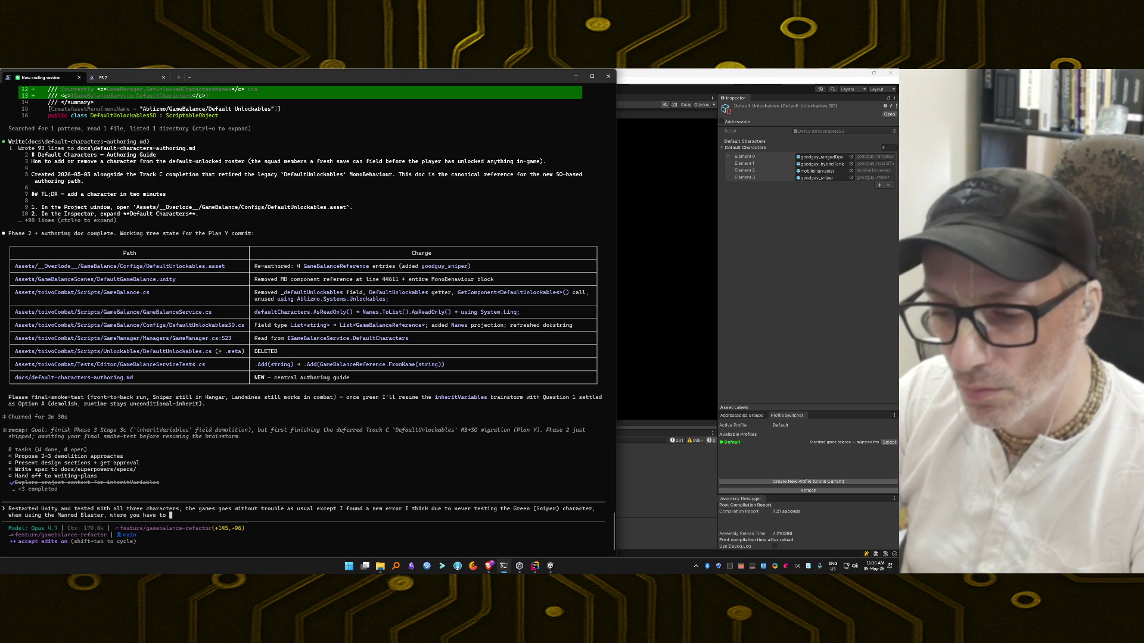
type("put your ")
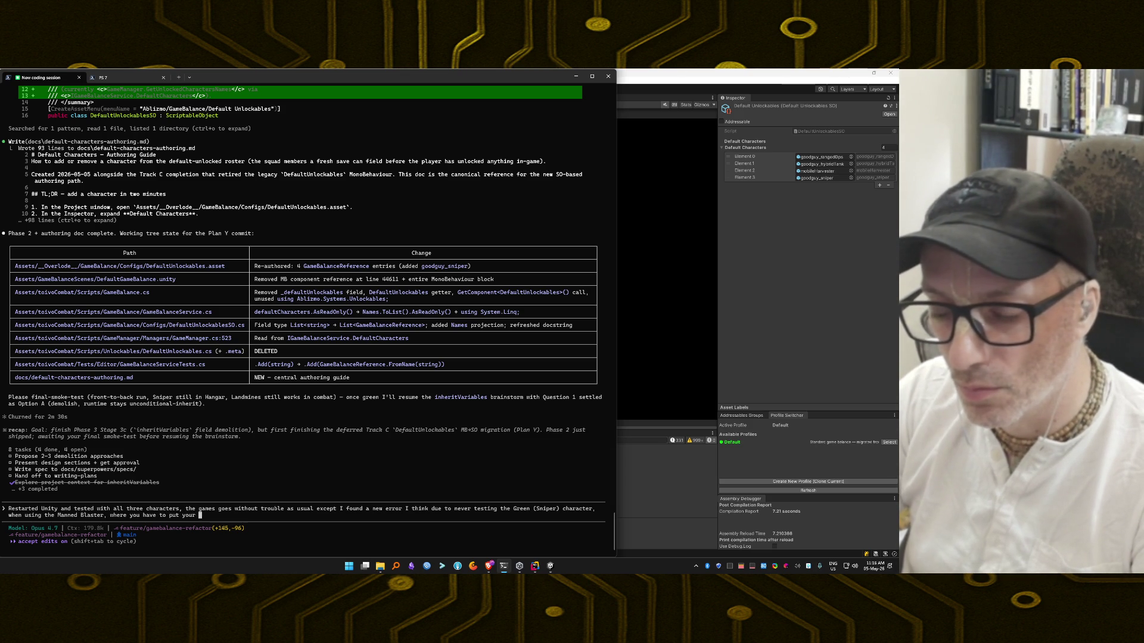
type("character in")
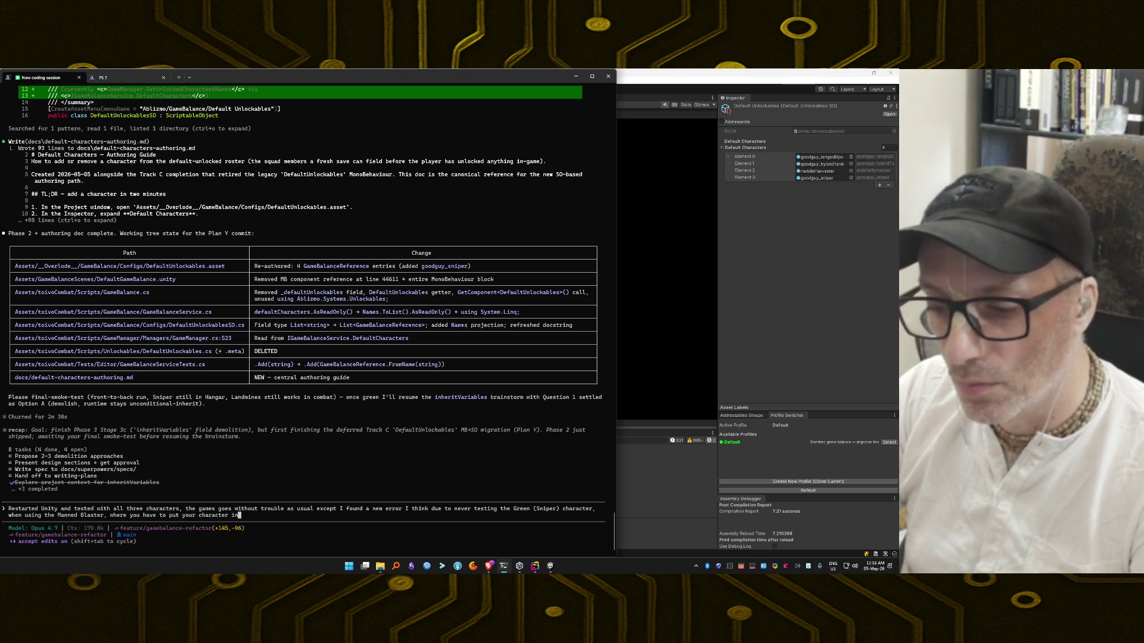
type("side the")
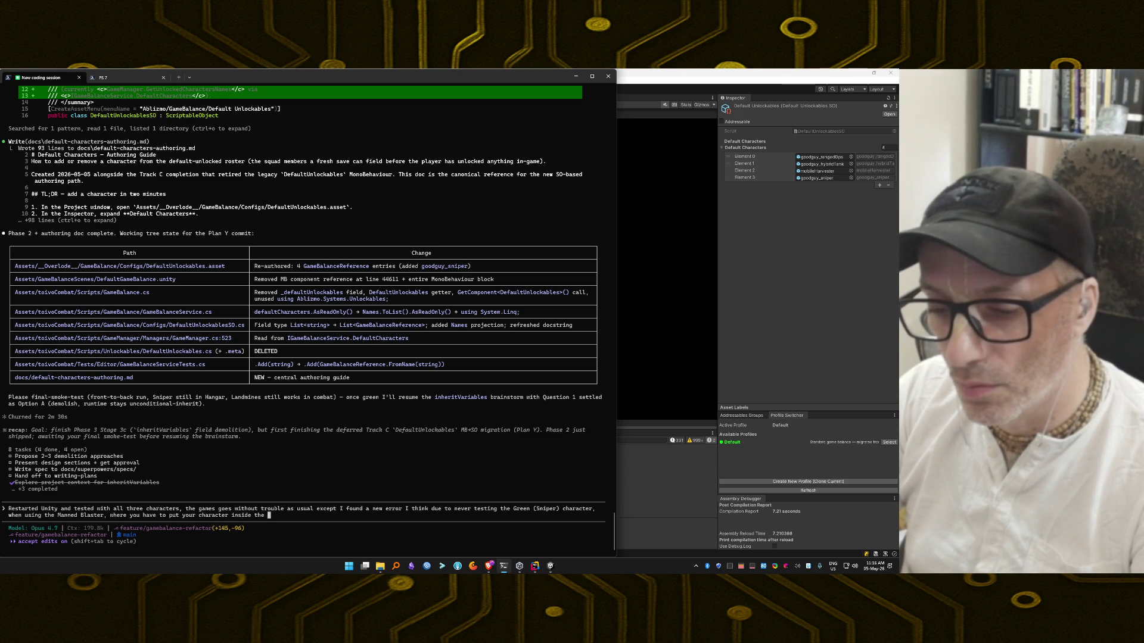
type("b")
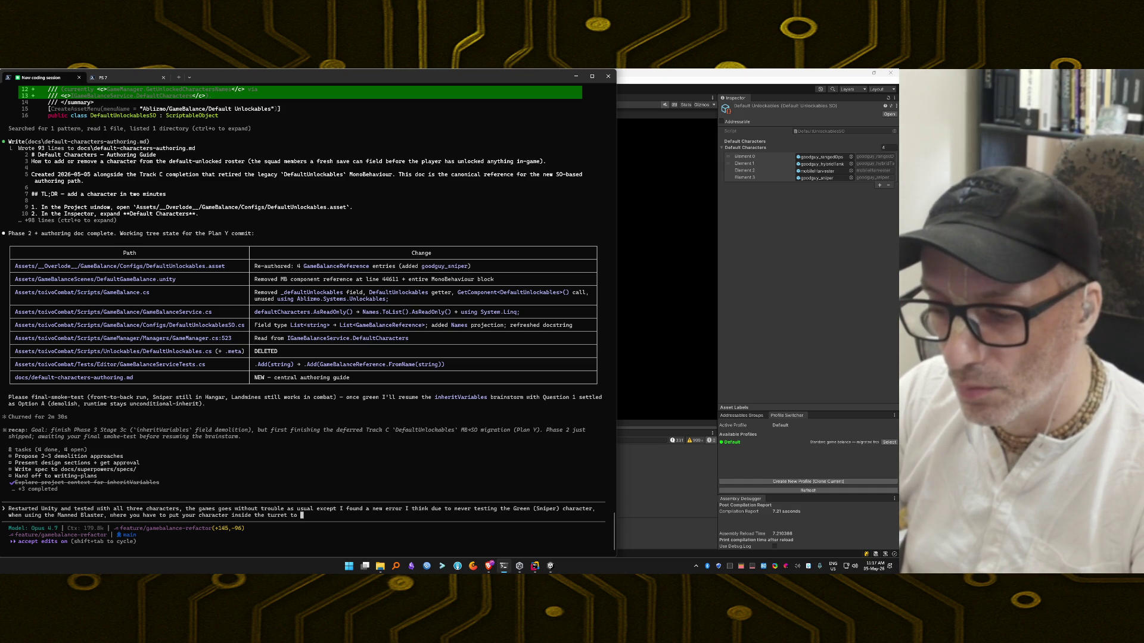
type(" roll it, ")
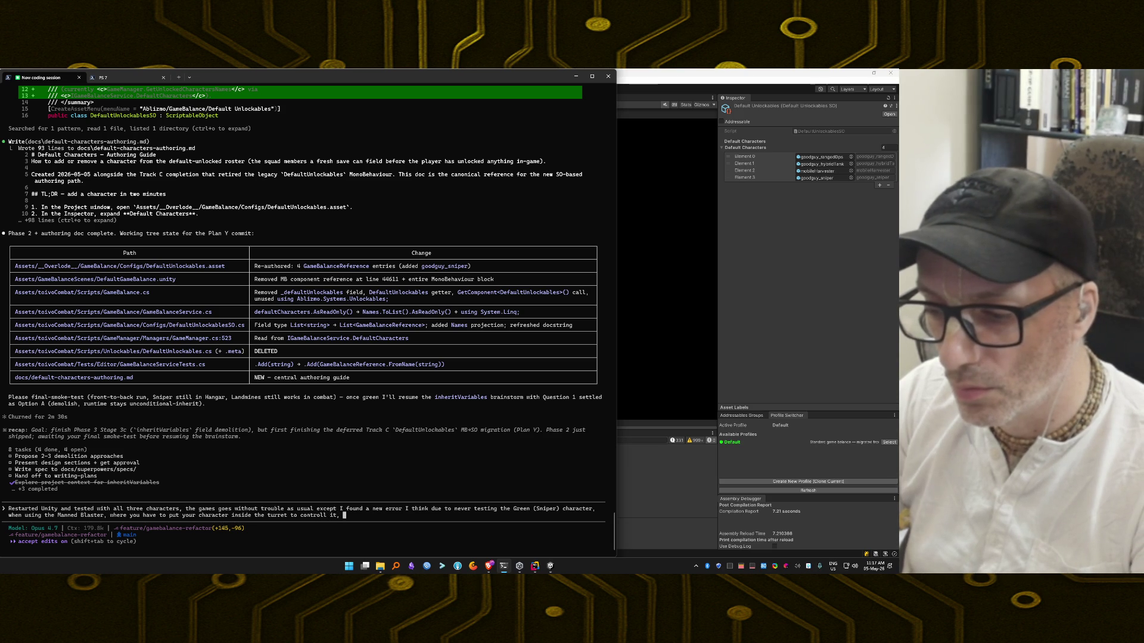
type("after finish")
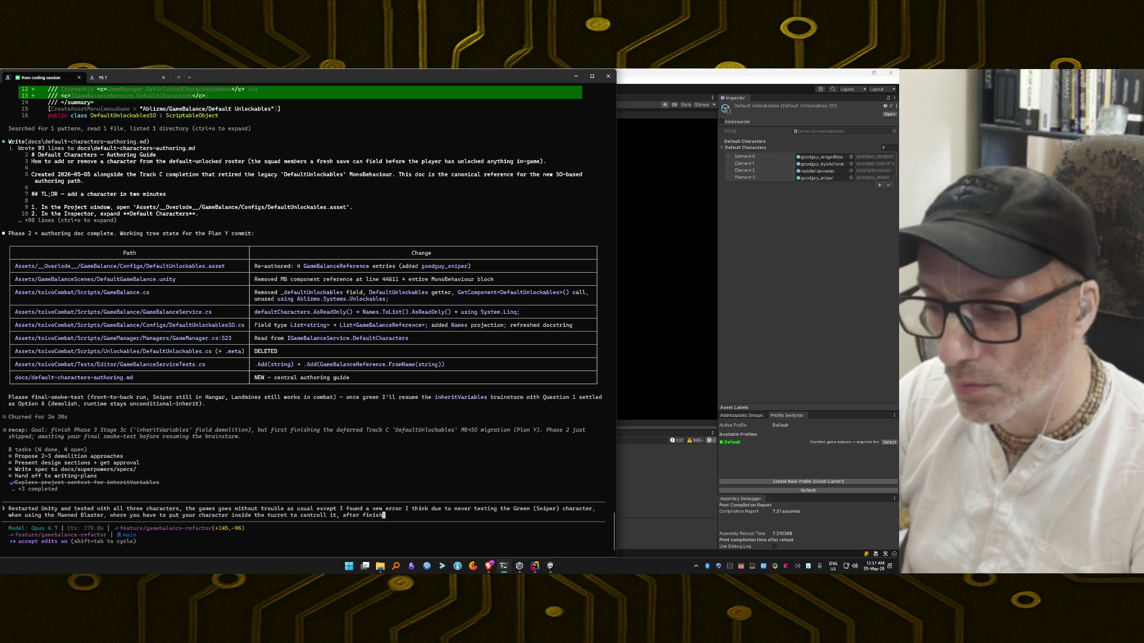
type("ing the level I get the following")
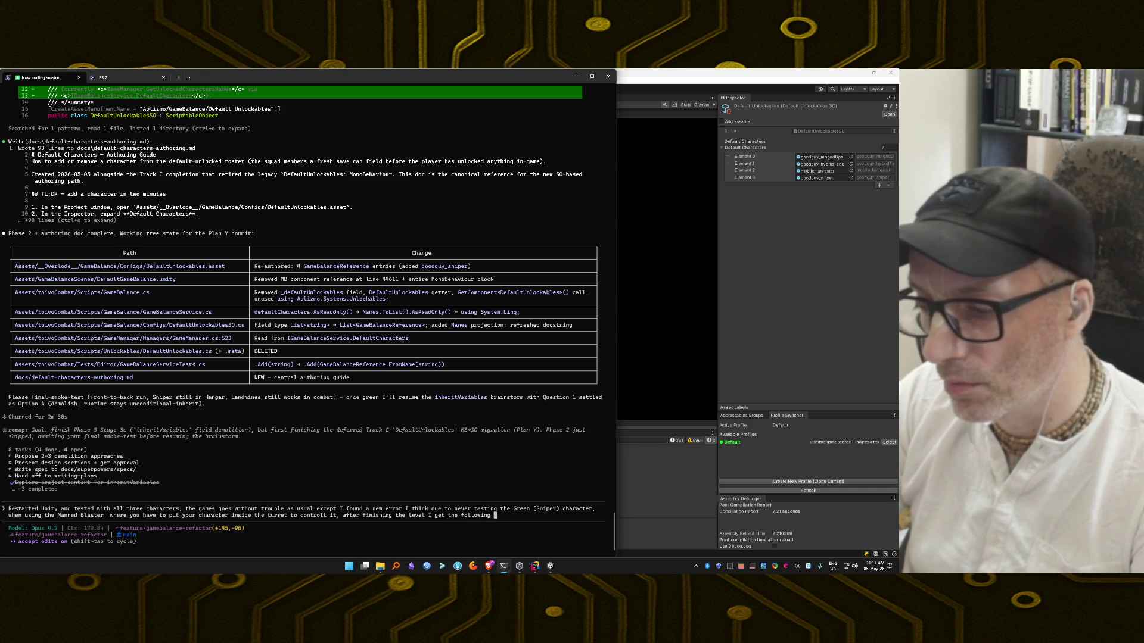
type(":")
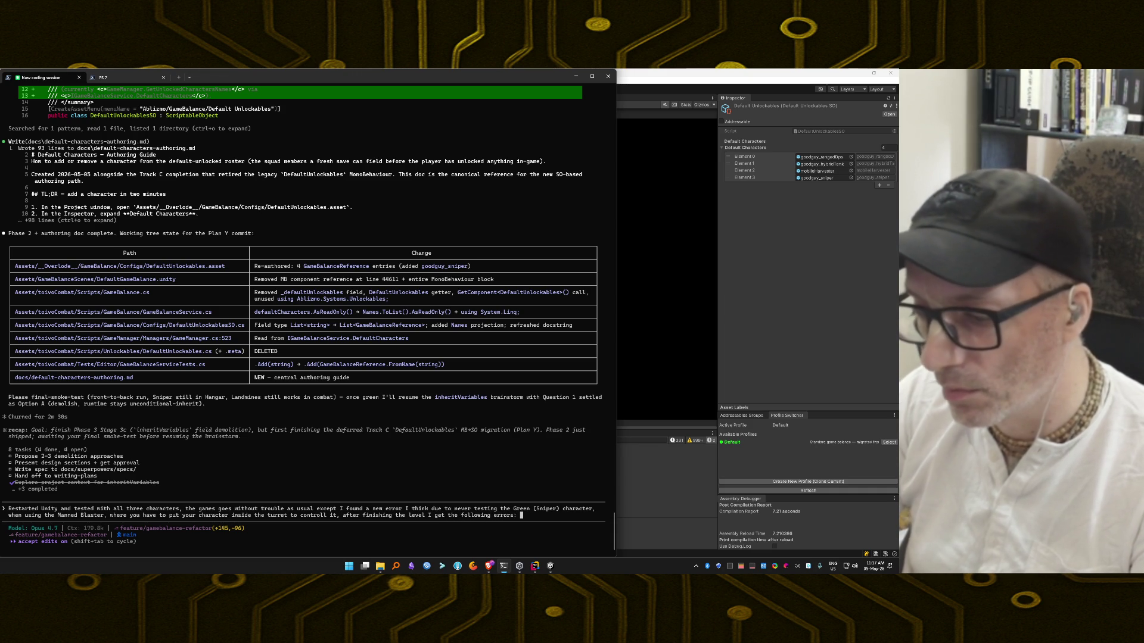
type("Fujifilm Fujinon XF 23mm F2 R WR Prime Lens - Black (Weather Resistance)")
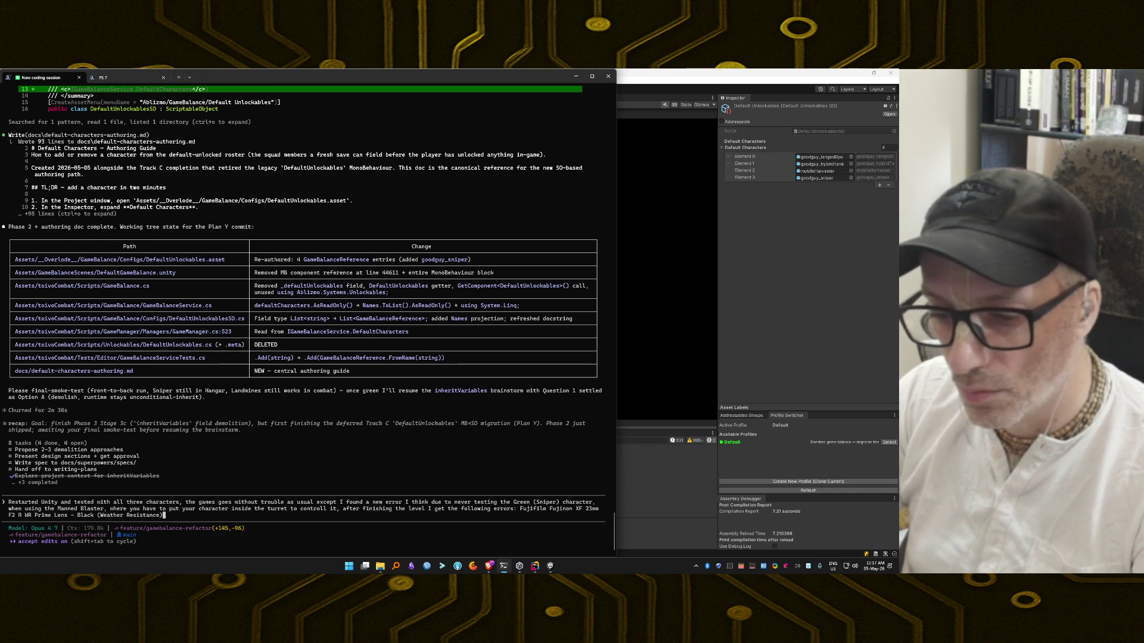
key("BackSpace")
key("BackSpace")
key("BackSpace")
key("BackSpace")
key("BackSpace")
key("BackSpace")
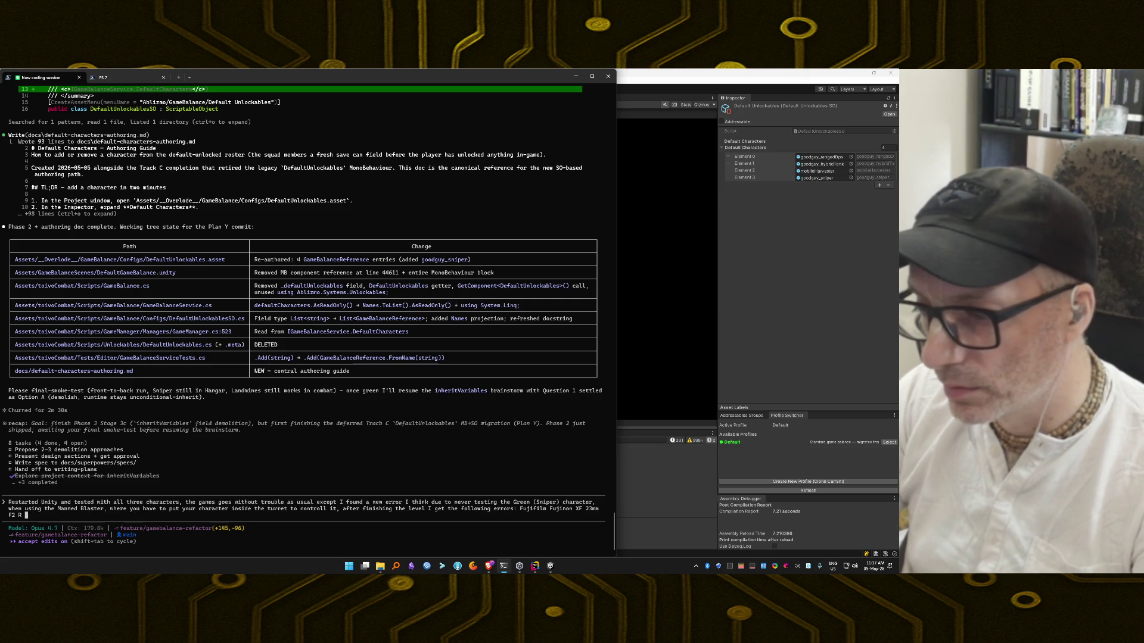
Step: Paste the copied error log from clipboard history into the bug report
type("s:")
key("ctrl+grave")
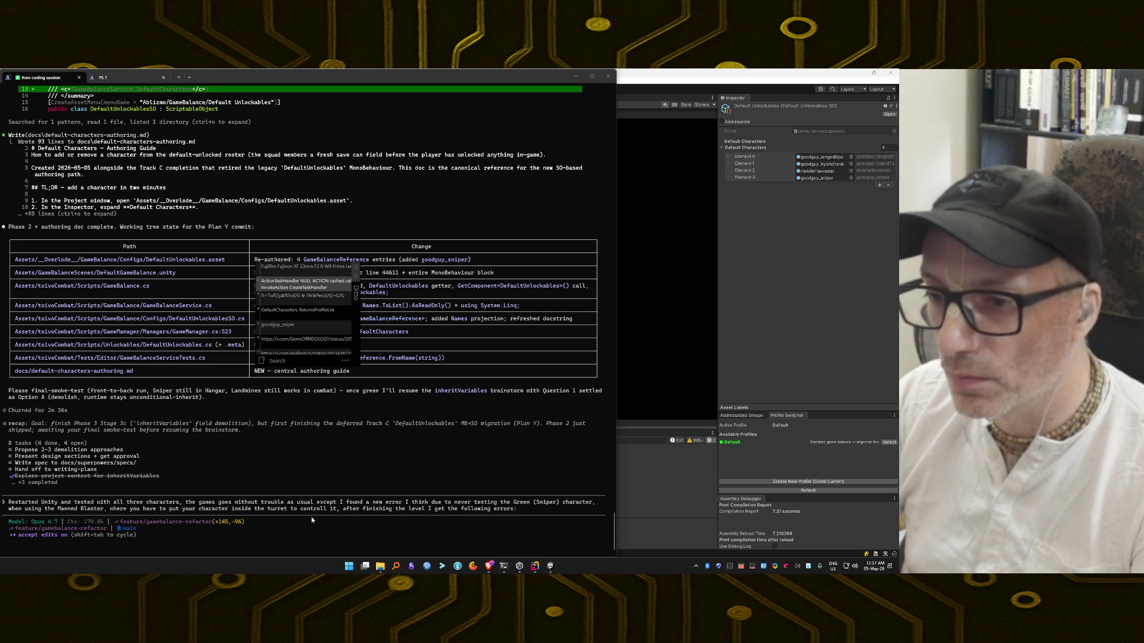
key("Return")
Step: Explain the error appears after level completion, not combat, and only when casting the Manned Blaster
type("not in the com")
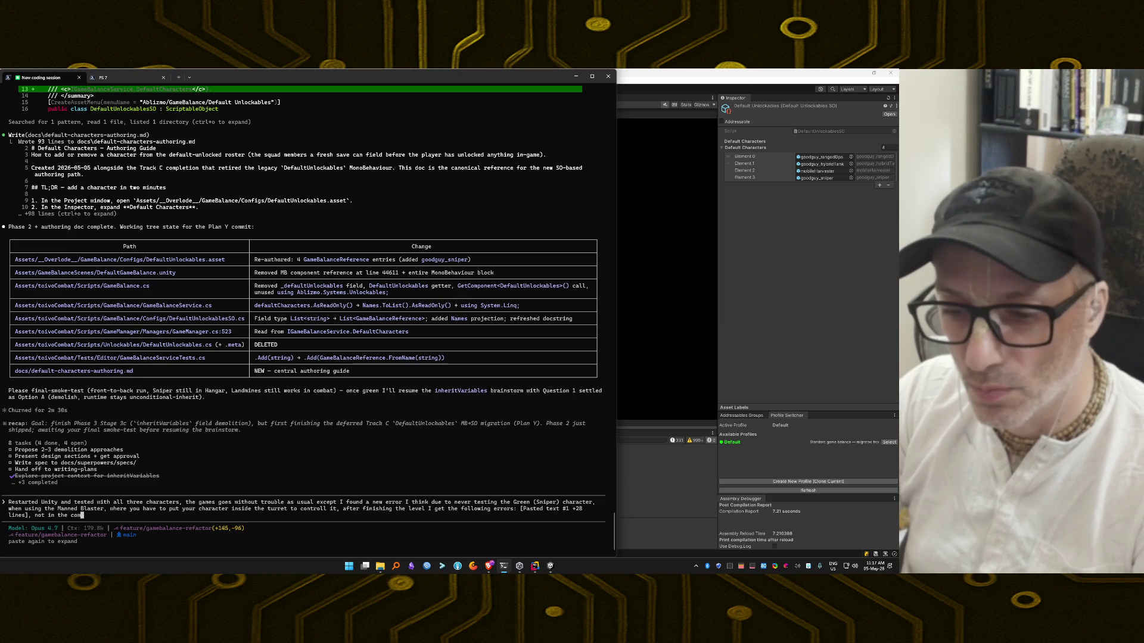
type("bat, but after the le")
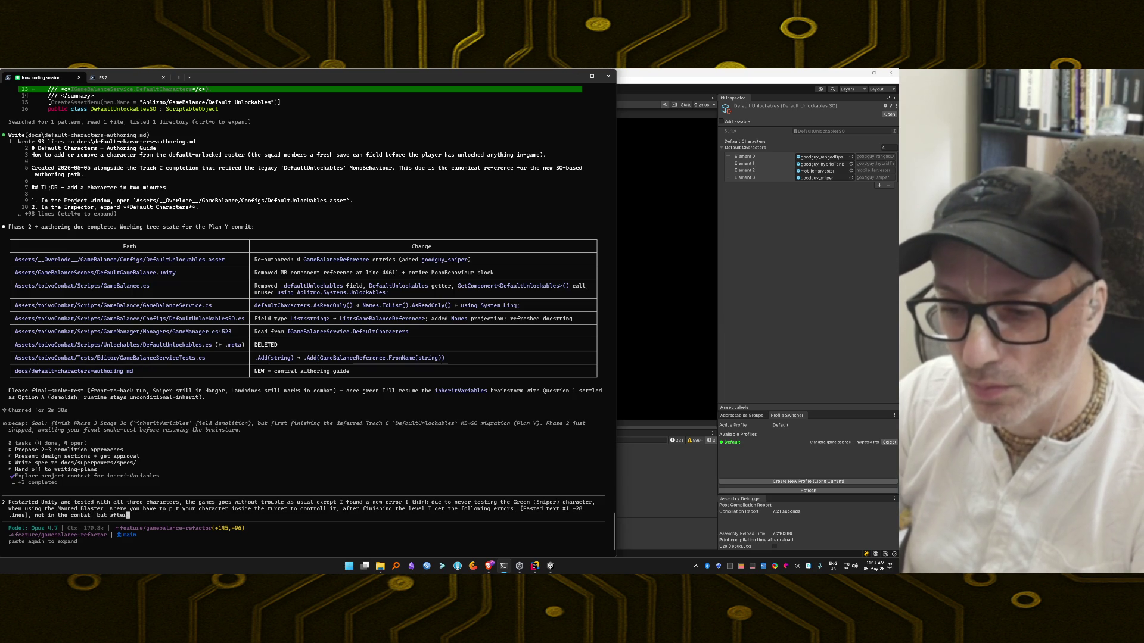
type("vel is ")
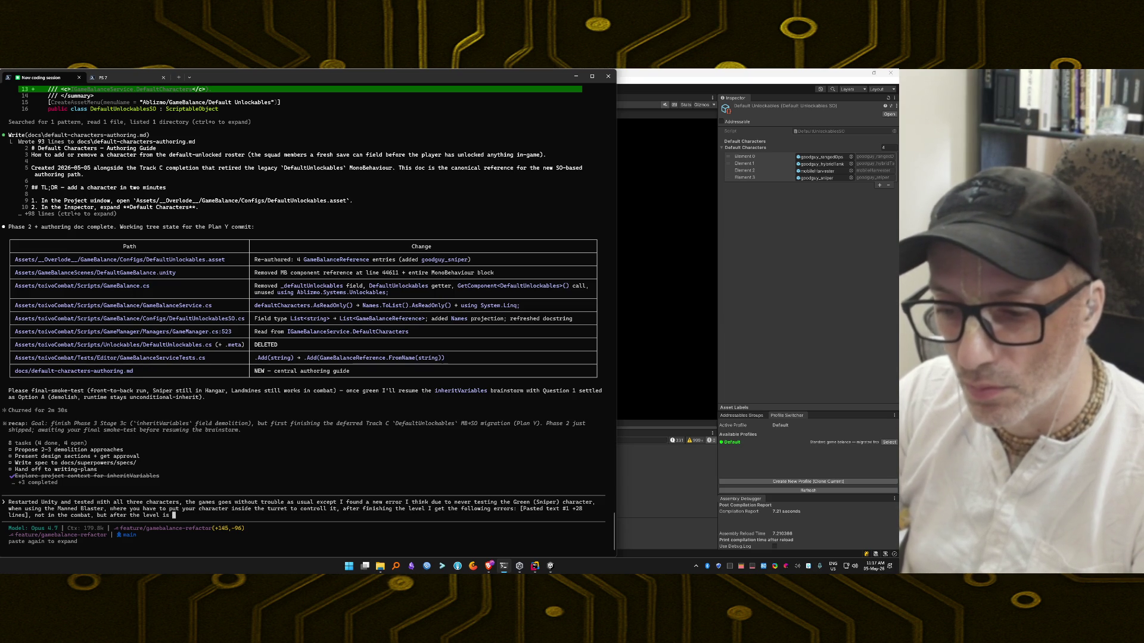
type("completed. ")
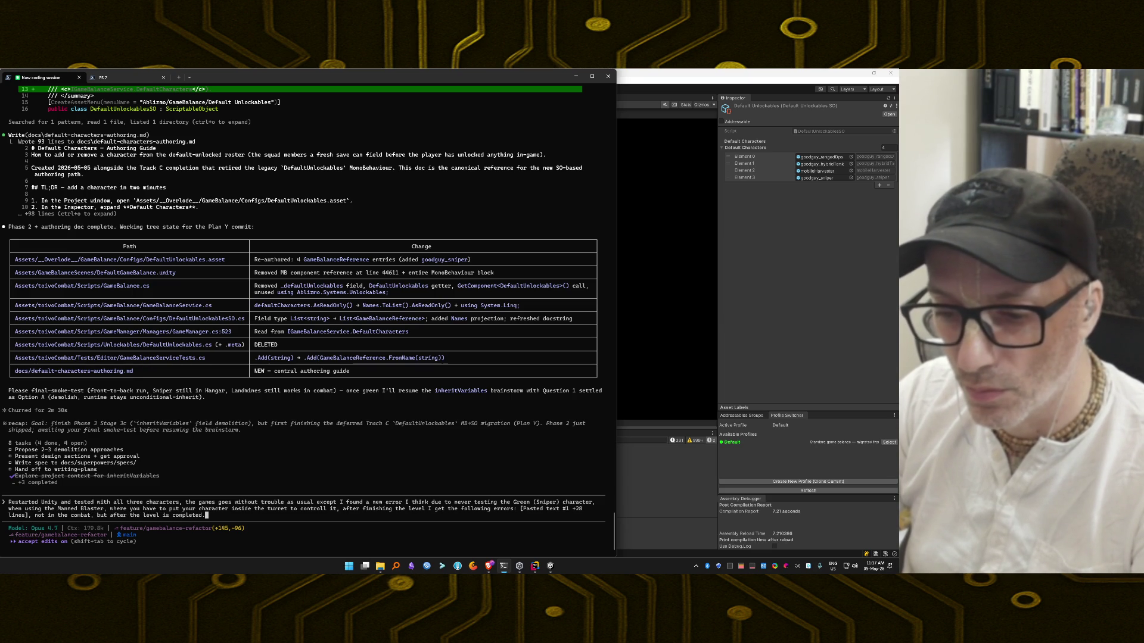
type("and this only h")
key("BackSpace")
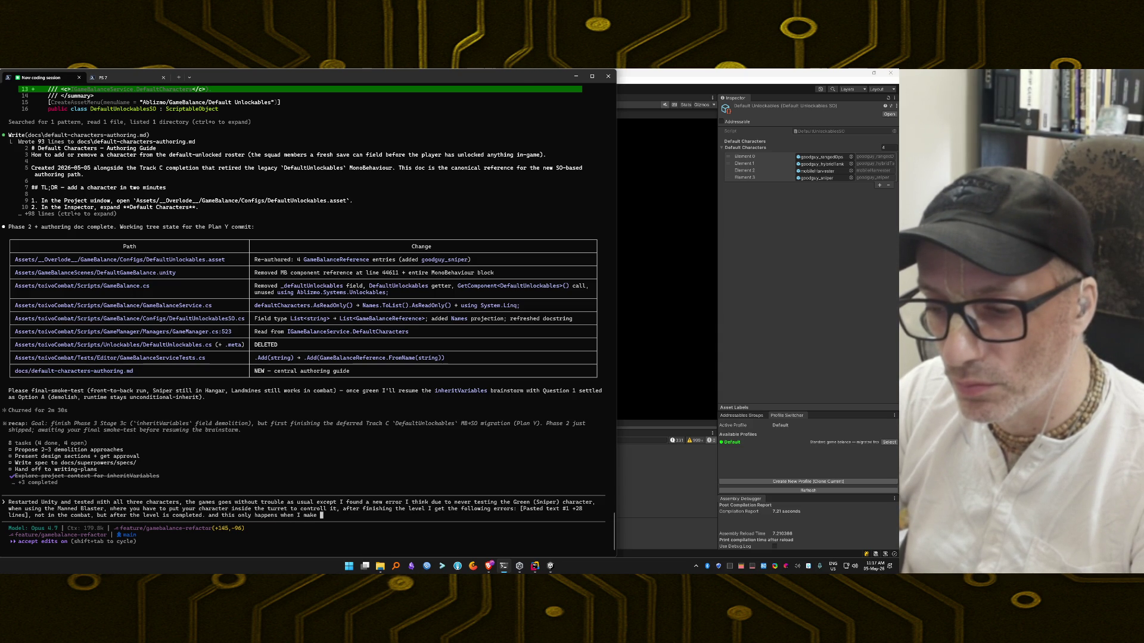
key("BackSpace")
key("BackSpace")
key("BackSpace")
type("t the Ma")
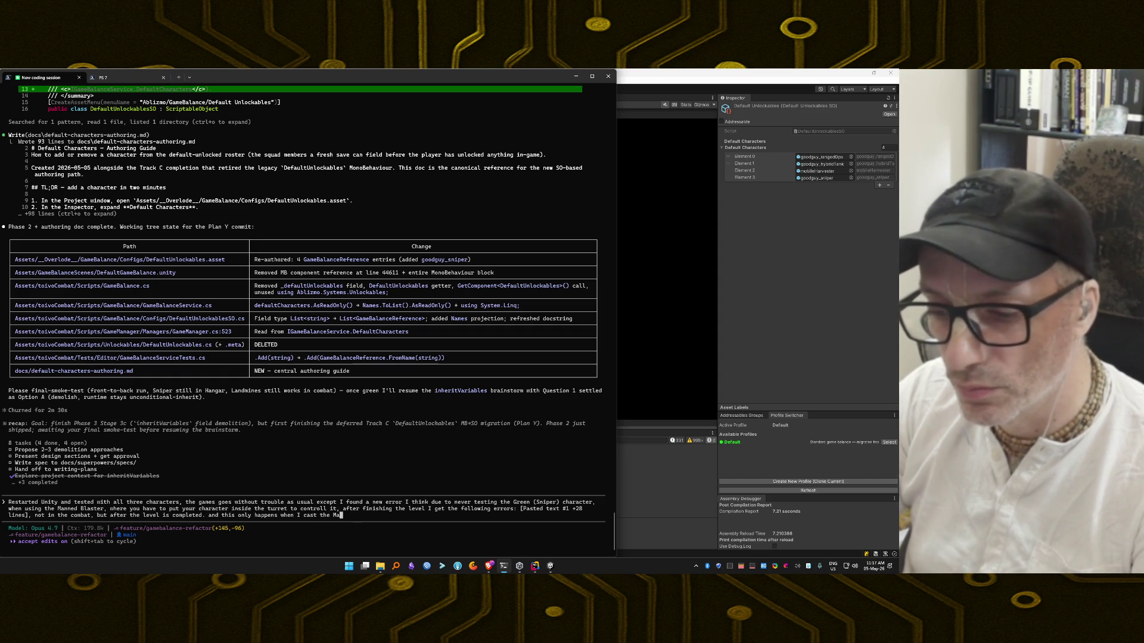
type("nned Blaster and put the char")
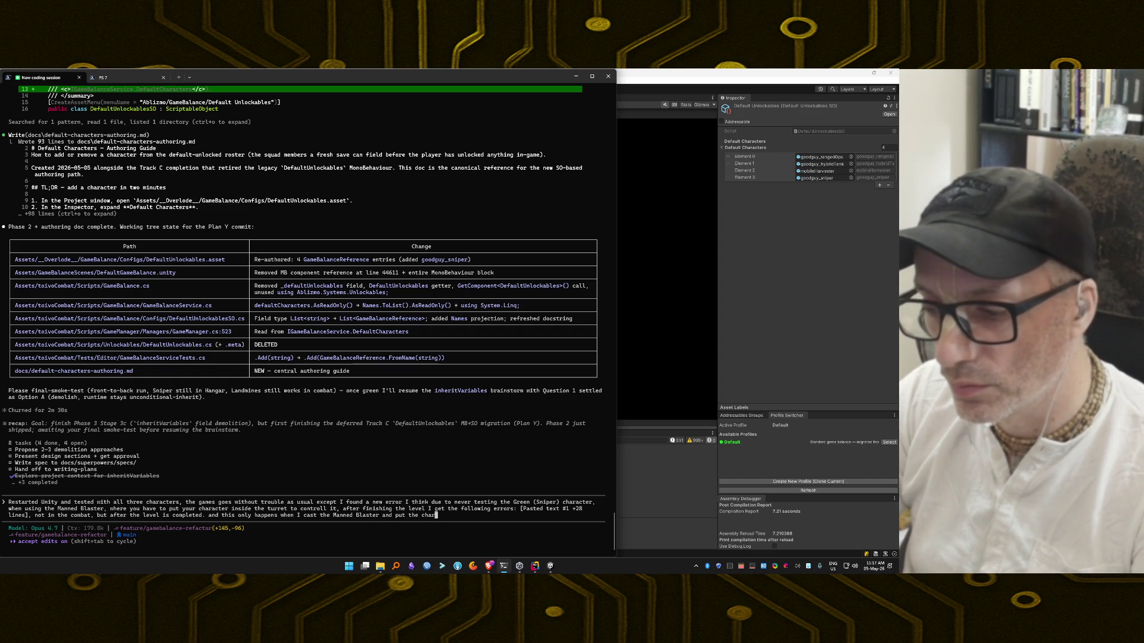
type("acter inside")
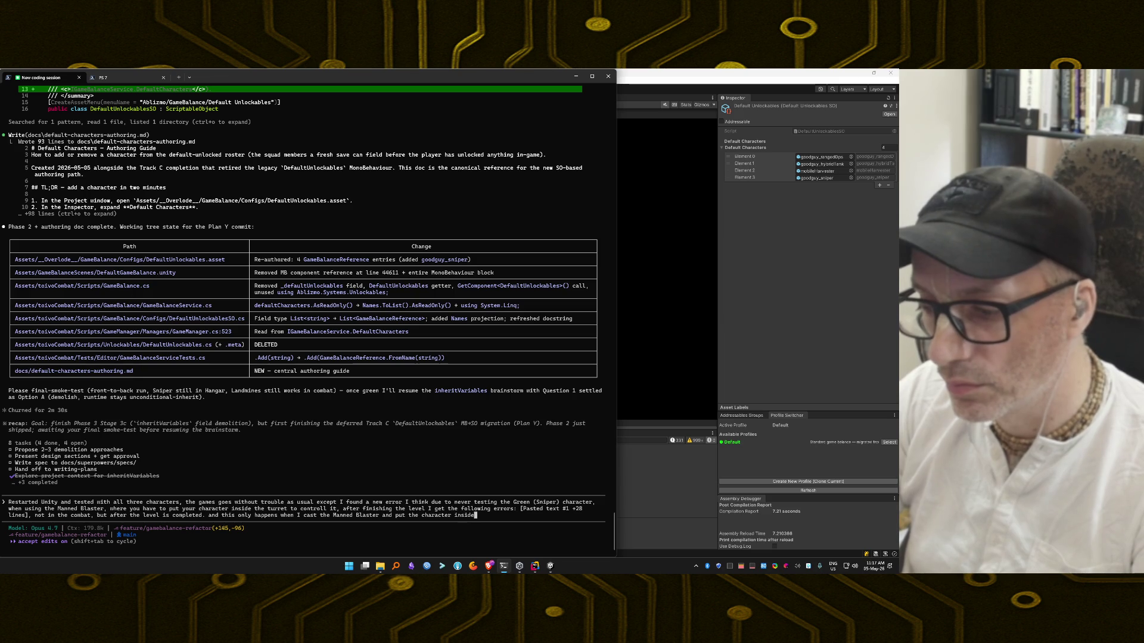
type("...")
type(" didn't")
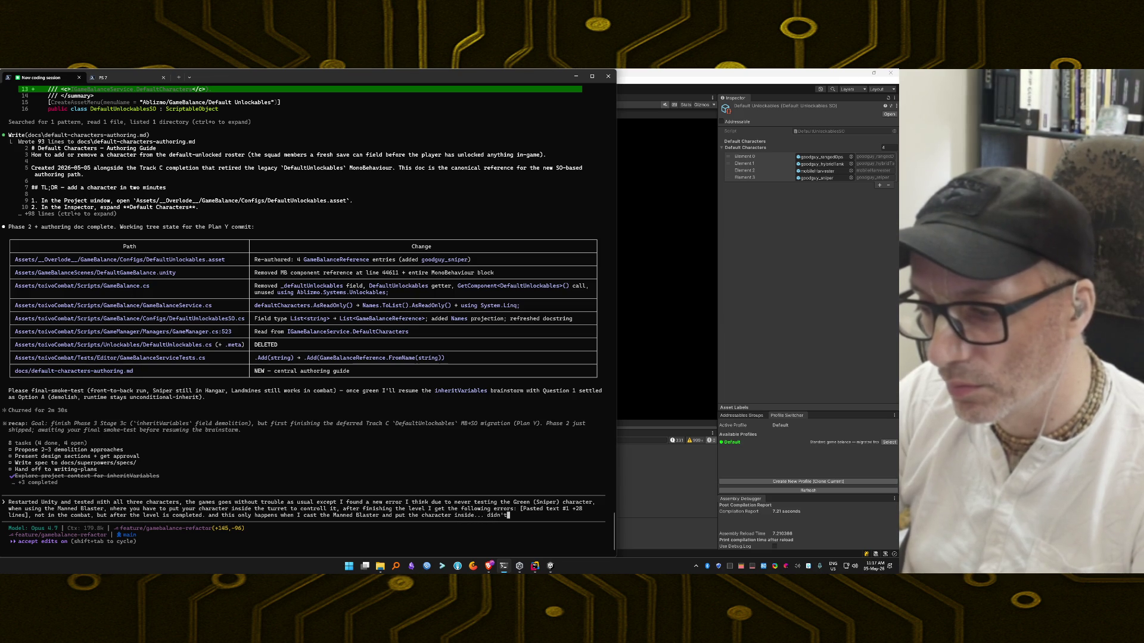
type(" trjust ")
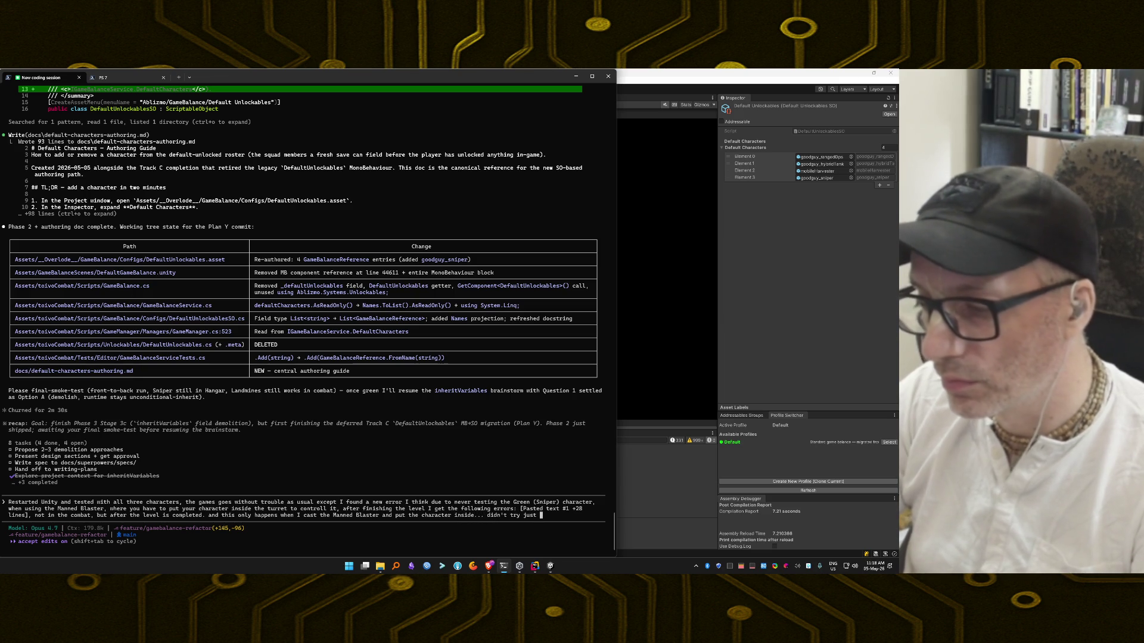
type("to put the ")
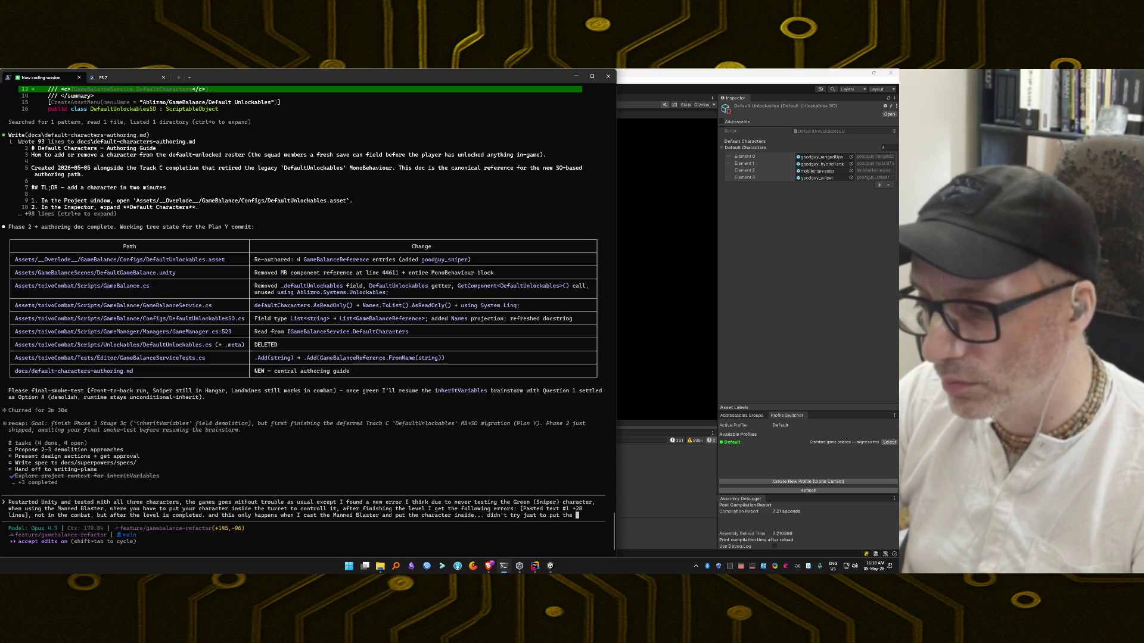
type("turre")
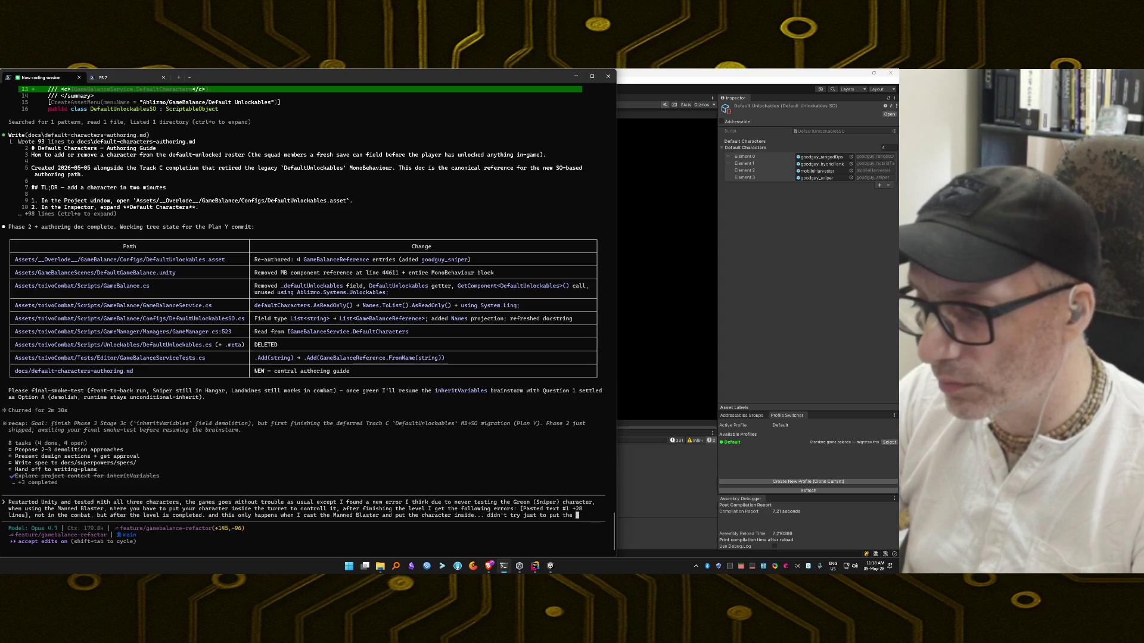
type("d Blaster")
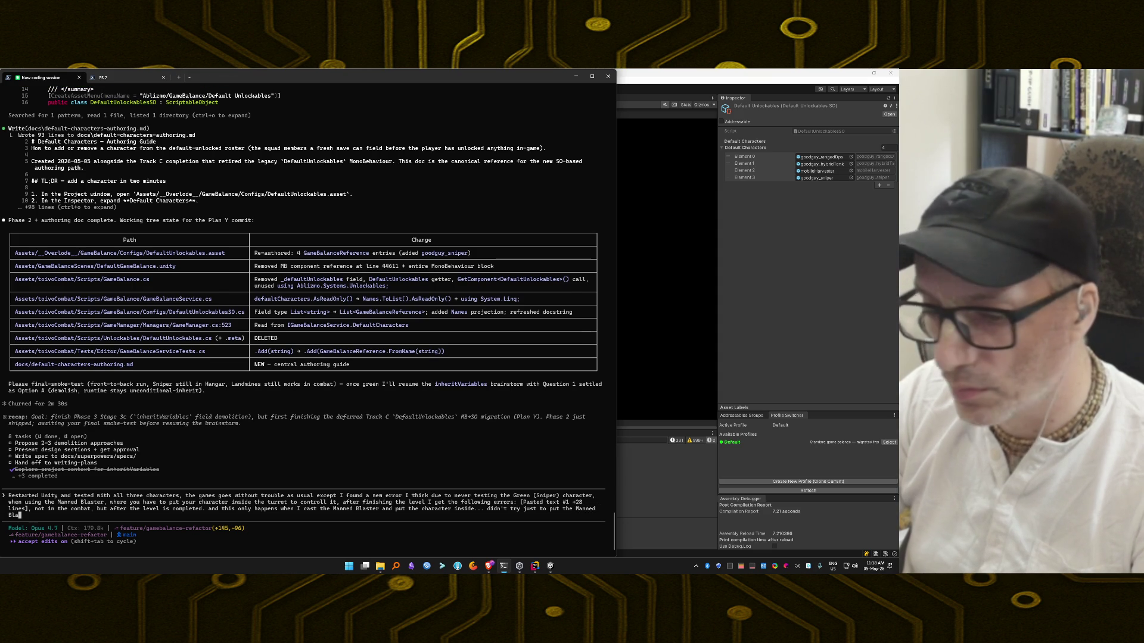
type(" and not putt")
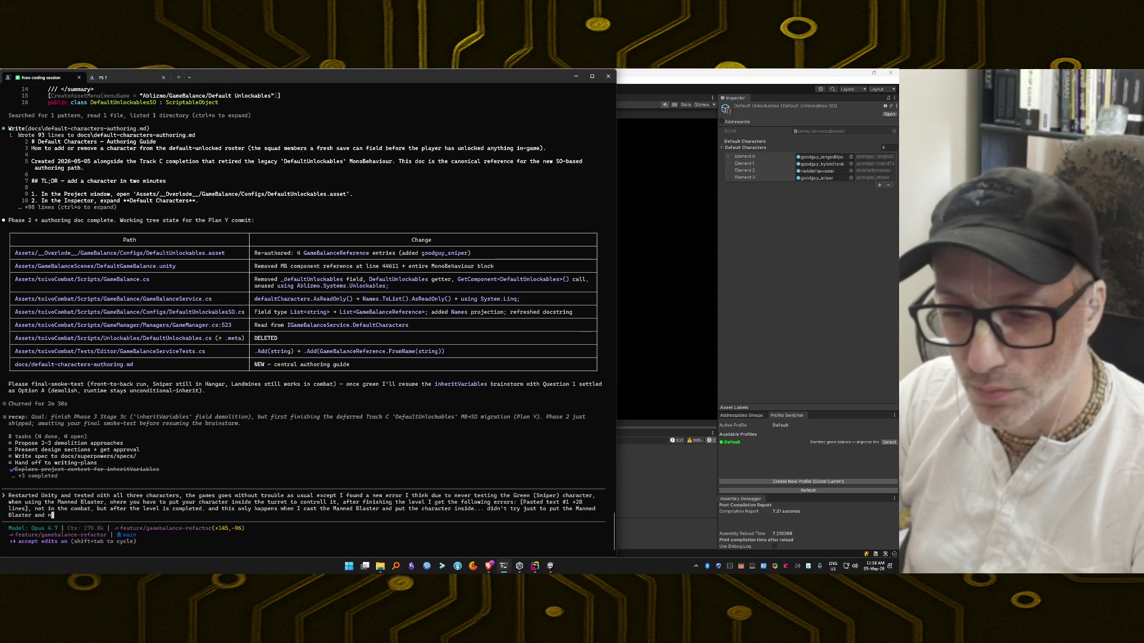